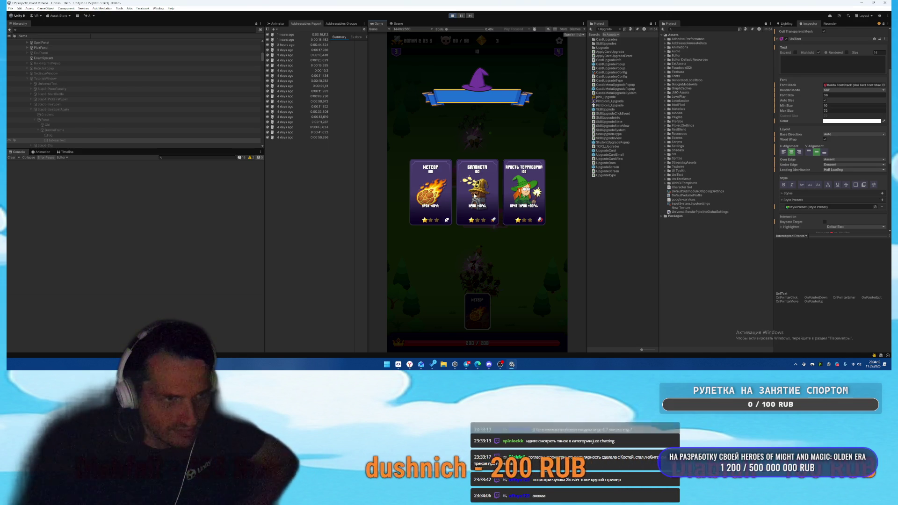
- Stop play mode and search the Project assets for 'Upda'
left_click(454, 16)
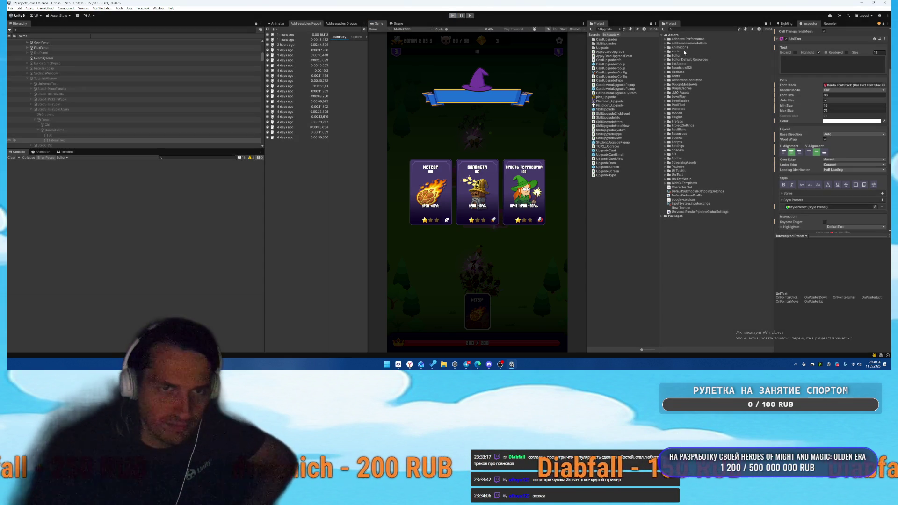
type("Upda")
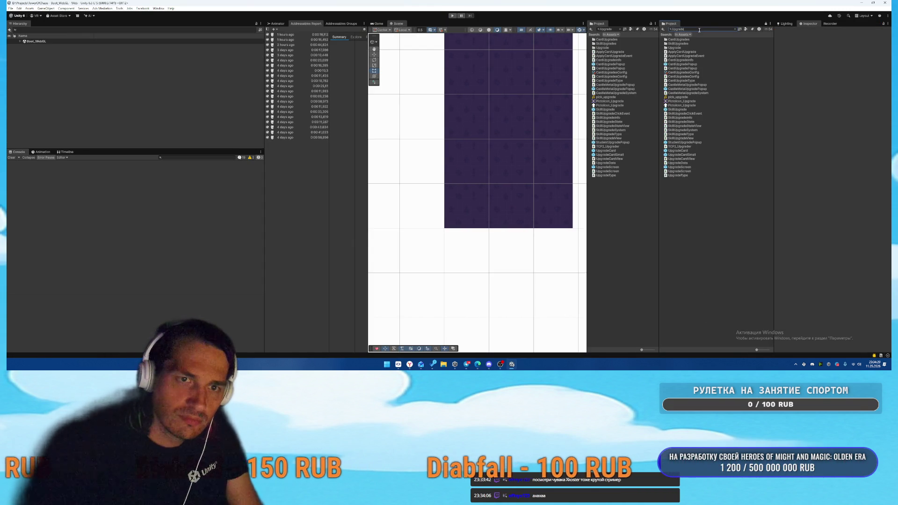
- Open the UpgradeCard prefab and filter its Hierarchy to the t:Unitext labels
double_click(677, 151)
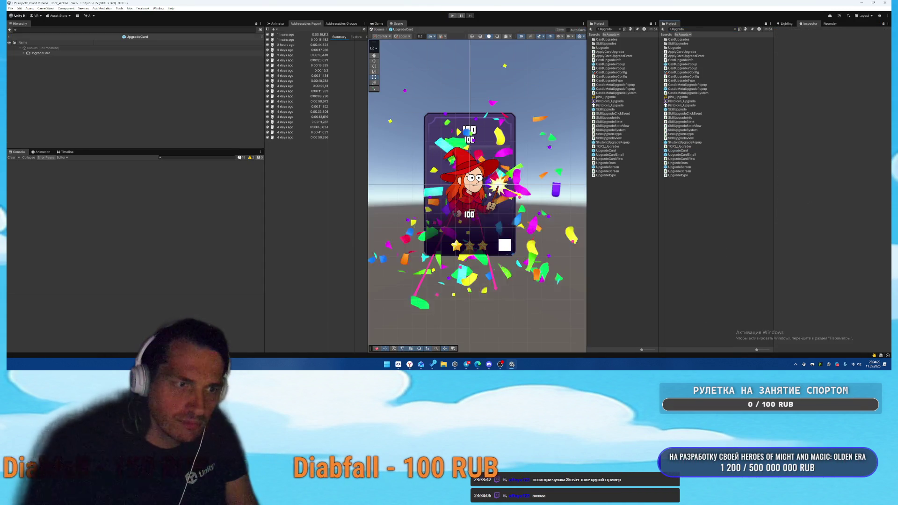
left_click(178, 30)
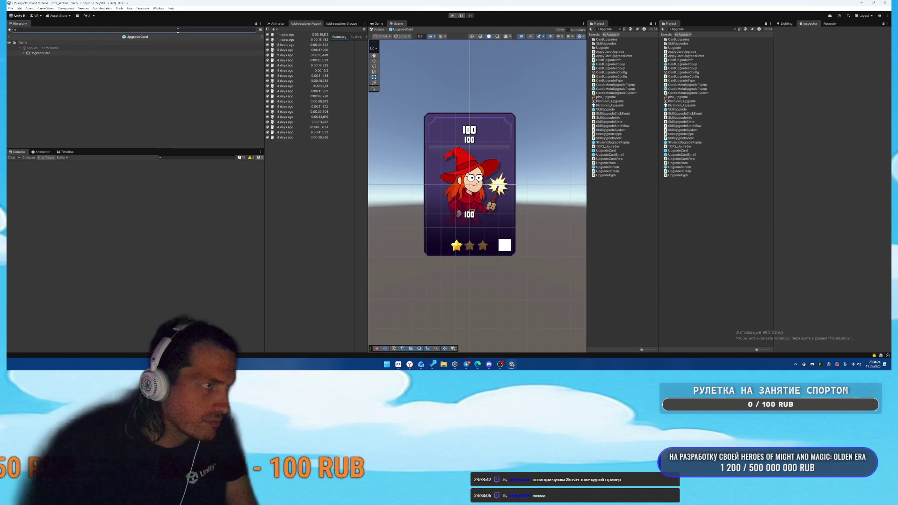
type("t:Unitext")
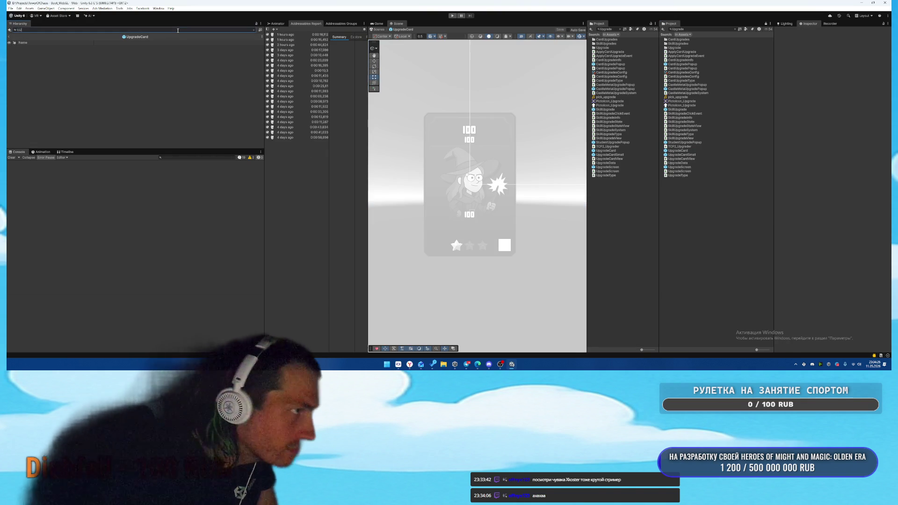
left_click(94, 53)
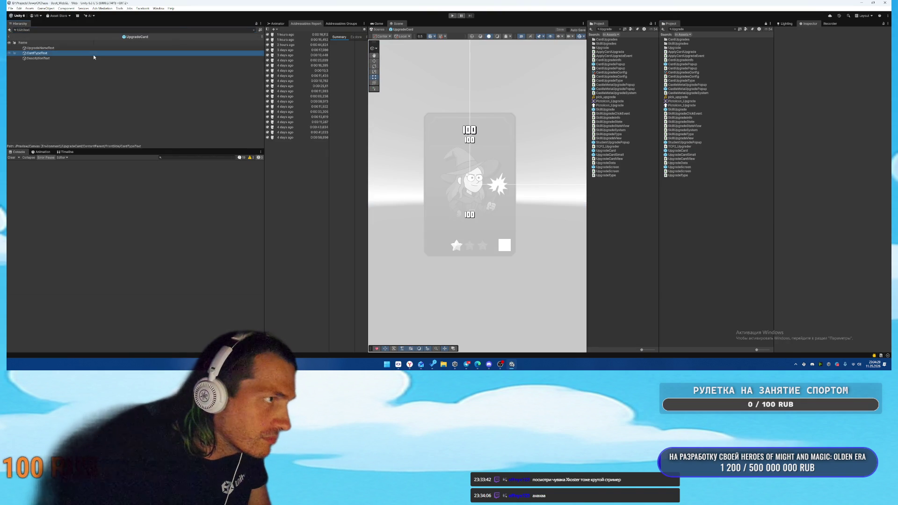
key("ctrl+a")
left_click(809, 147)
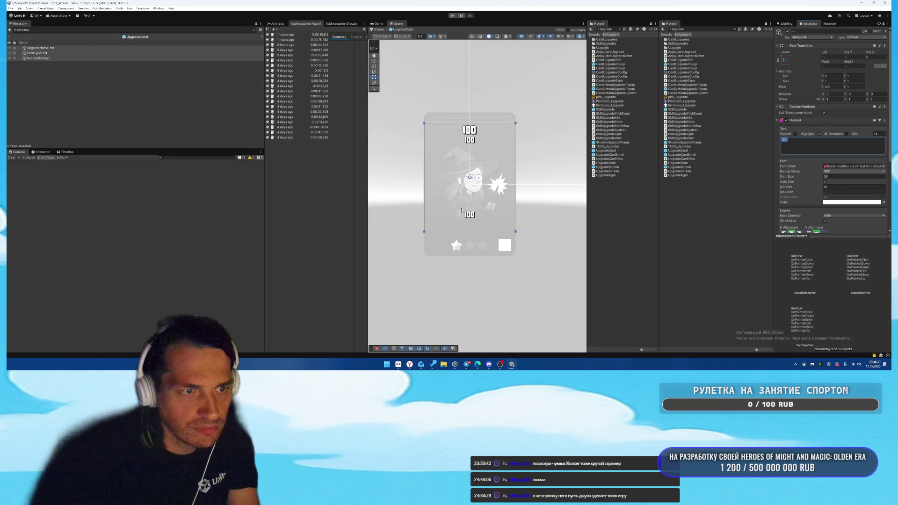
scroll(504, 196, "up", 2)
- Set DescriptionText's maximum font size to 40
left_click(462, 230)
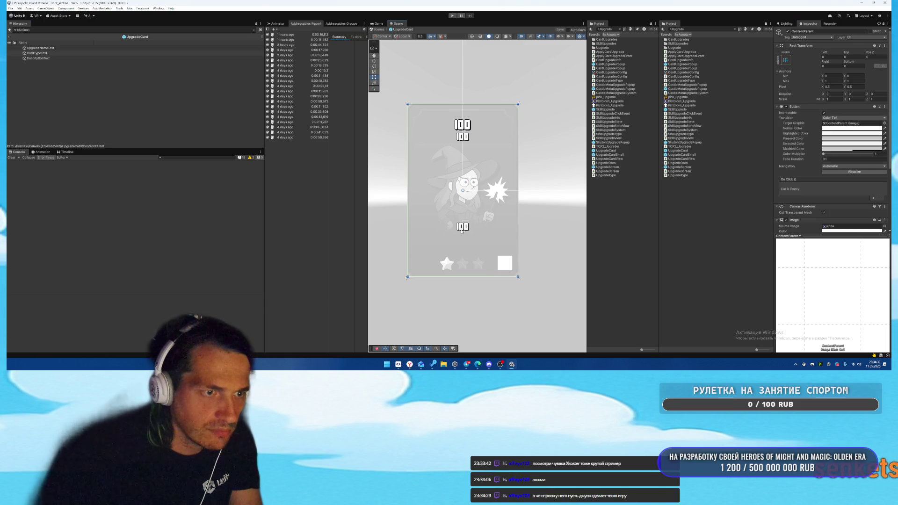
left_click(462, 230)
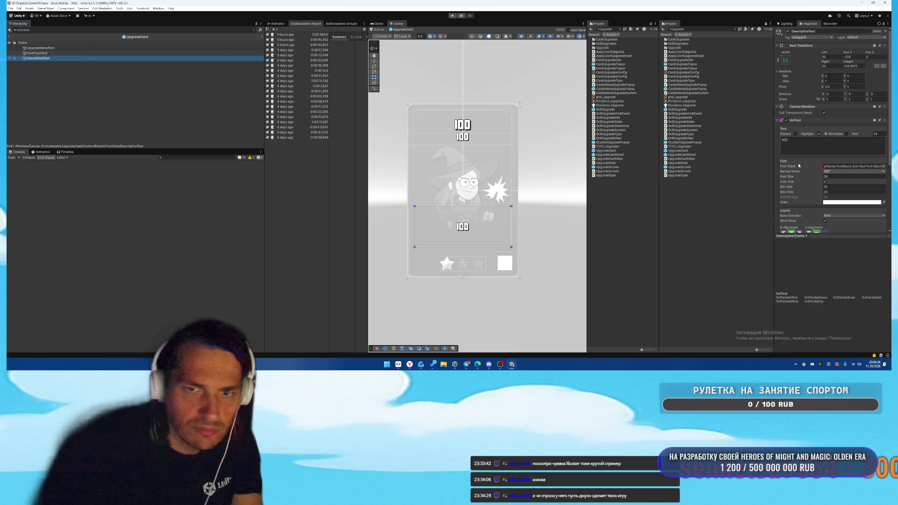
left_click(838, 191)
type("40")
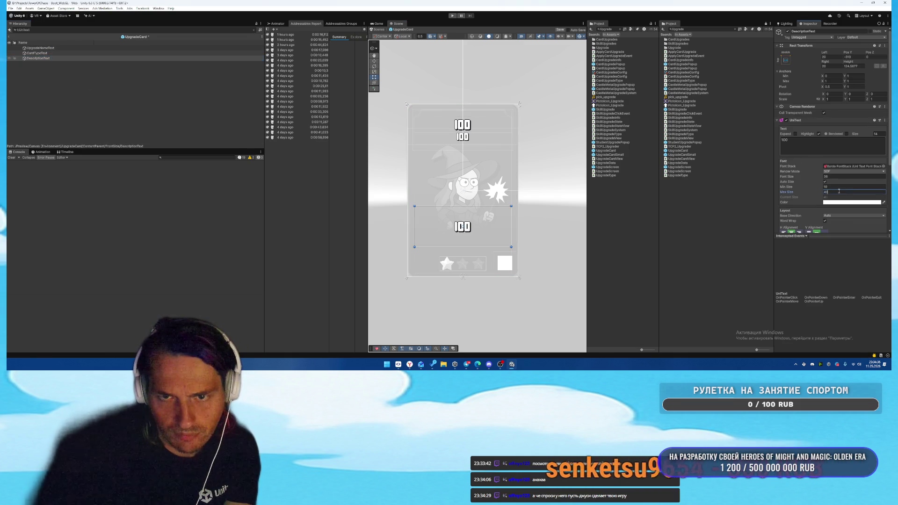
left_click(40, 48)
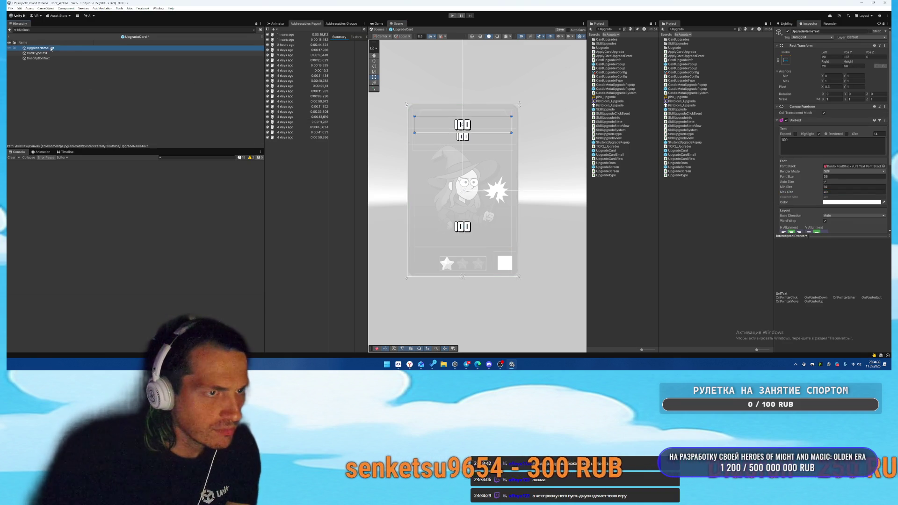
left_click(839, 192)
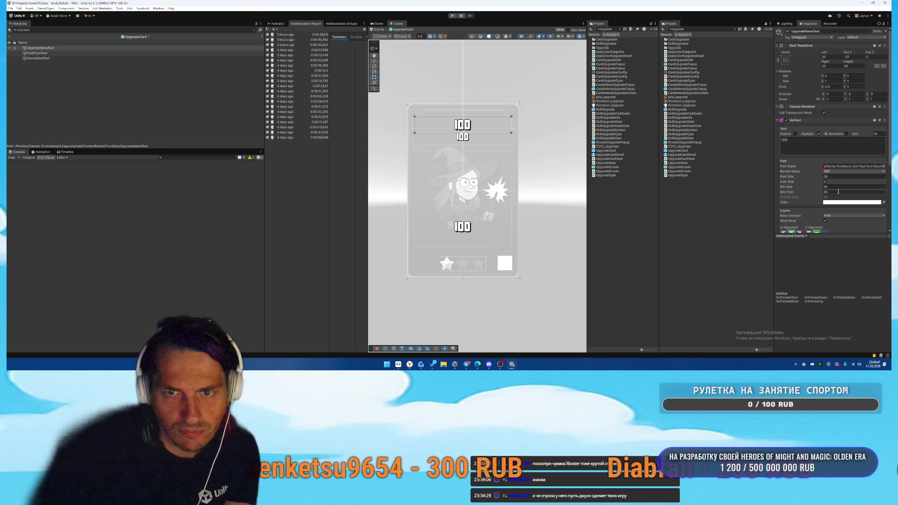
- Clear the placeholder '100' from CardTypeText, UpgradeNameText and DescriptionText
left_click(83, 53)
double_click(794, 141)
key("BackSpace")
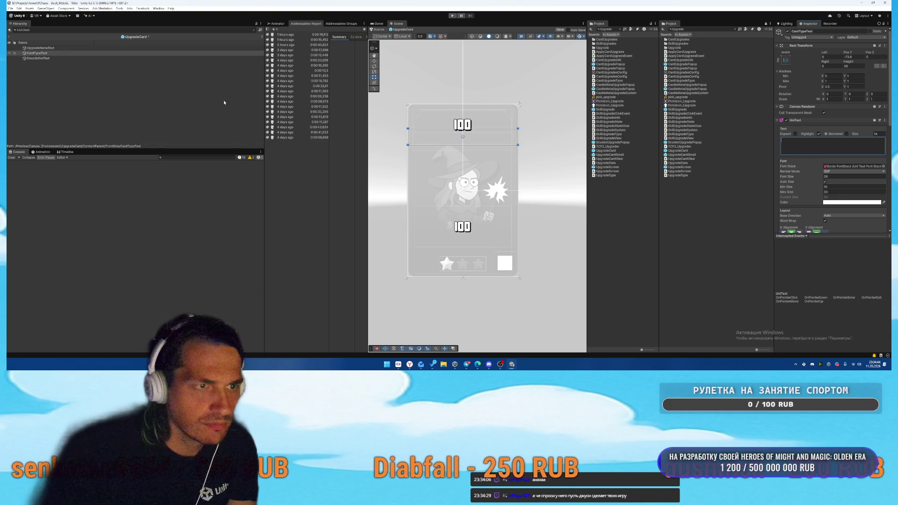
left_click(40, 48)
left_click(801, 150)
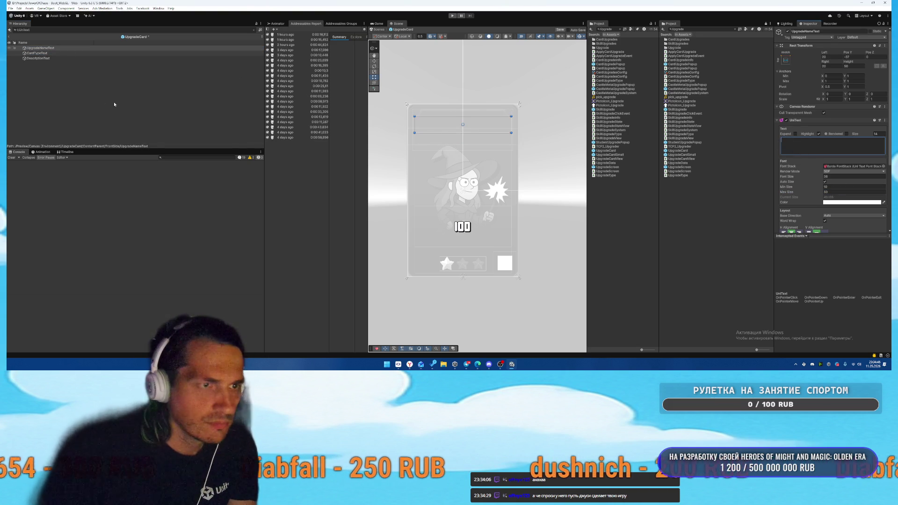
left_click(121, 58)
left_click(817, 147)
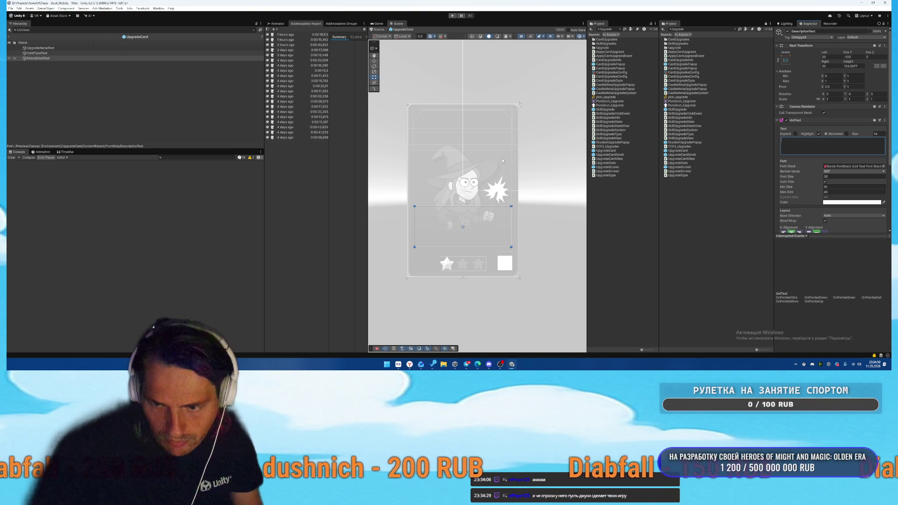
- Exit UpgradeCard's Prefab Mode to return to the Boot_WebGL scene
left_click(9, 40)
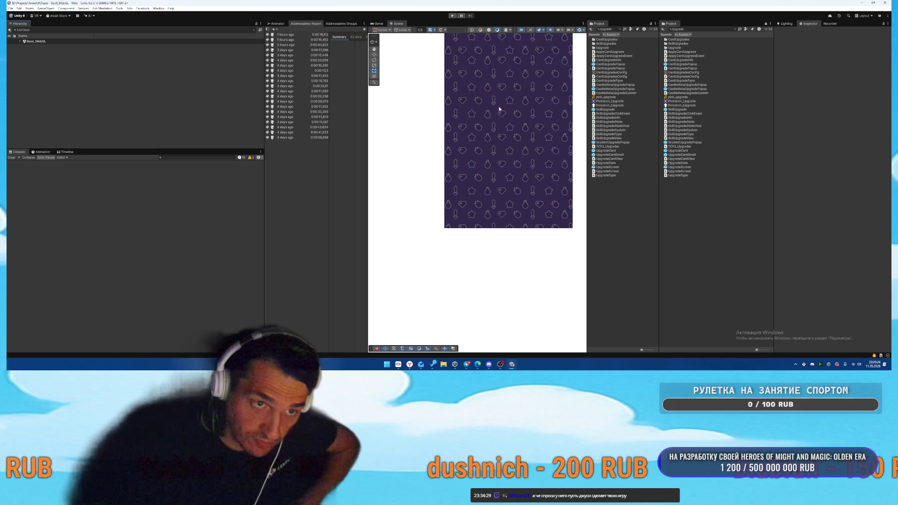
- Inspect the UpgradeScreen and SkillUpgrade prefabs, then search the Project for 'TutorialW'
left_click(607, 167)
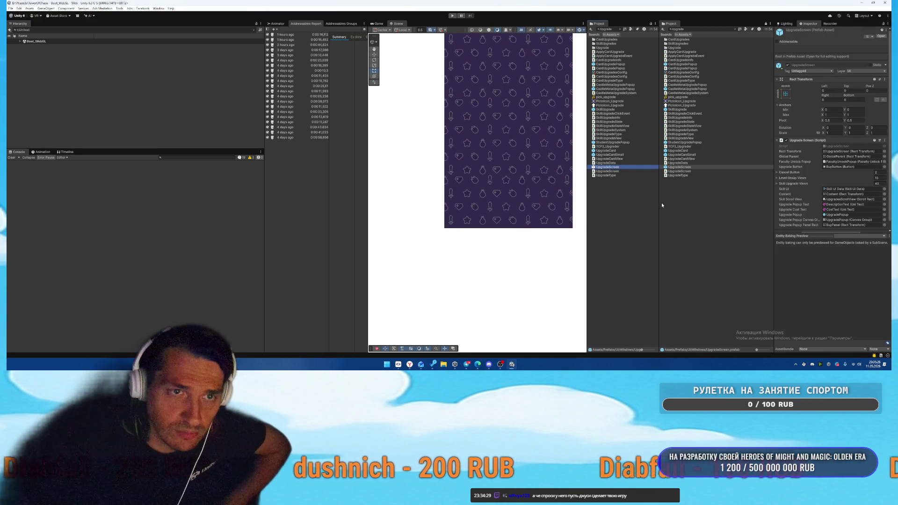
left_click(608, 110)
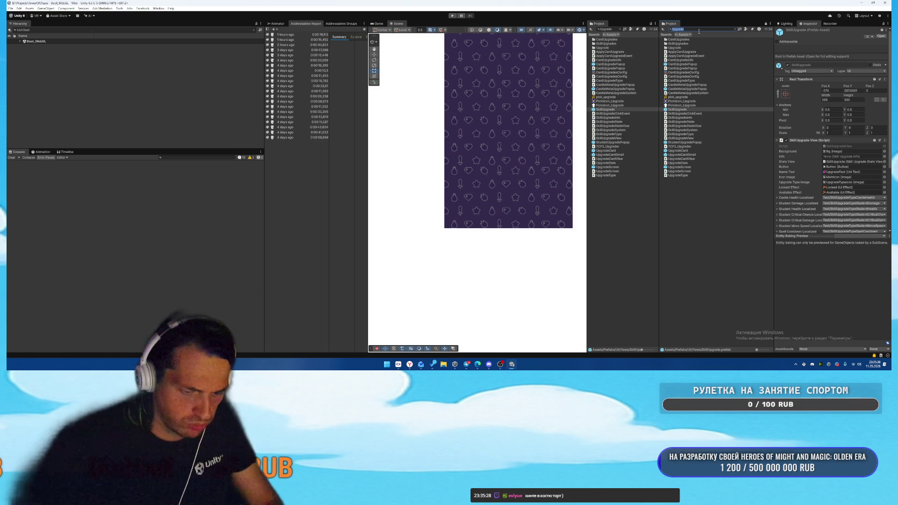
type("Tutor")
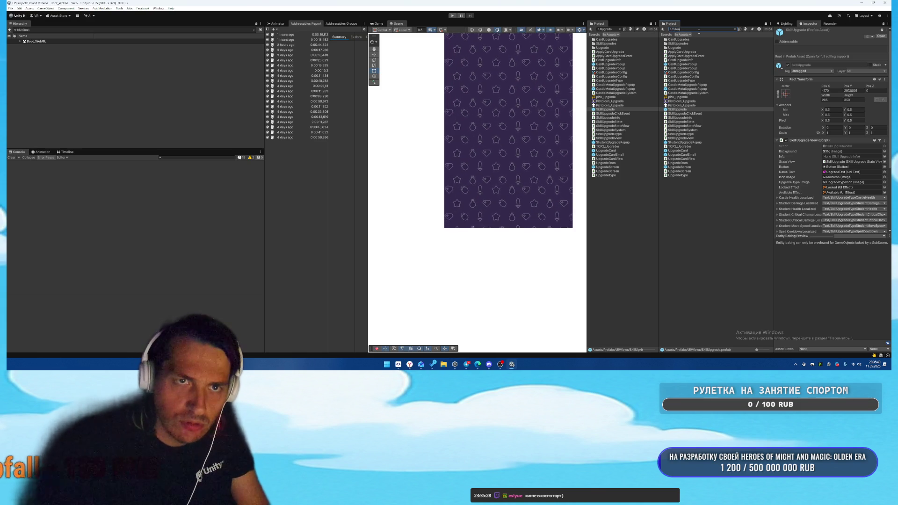
key("Escape")
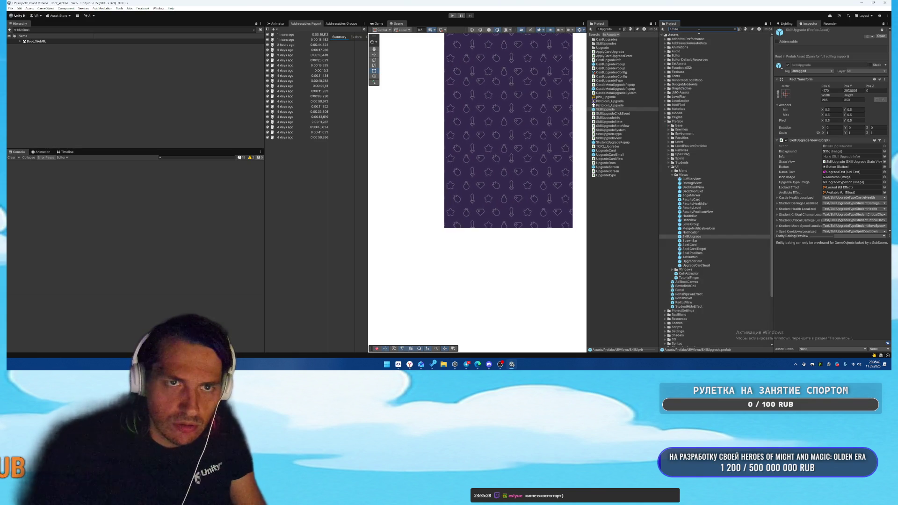
type("ialW")
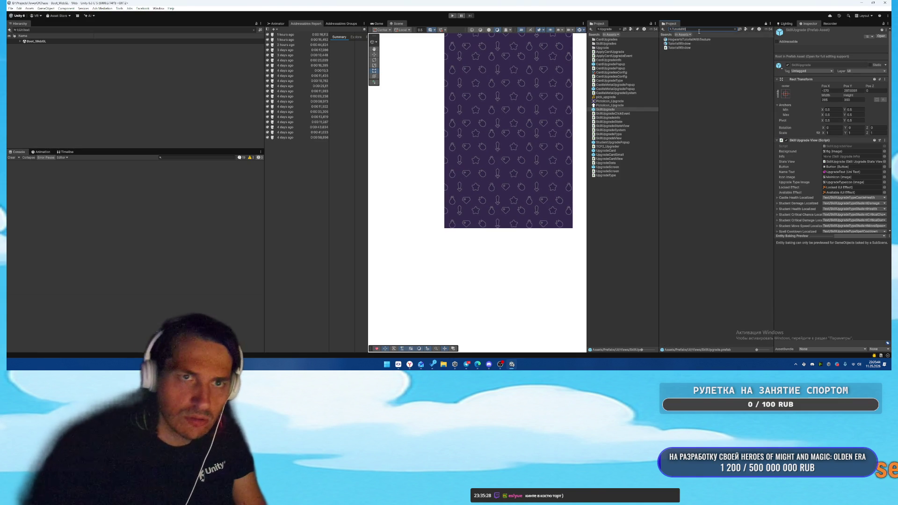
- Open the TutorialWindow prefab, filter its Hierarchy by type, and select the third TutorialText
double_click(679, 43)
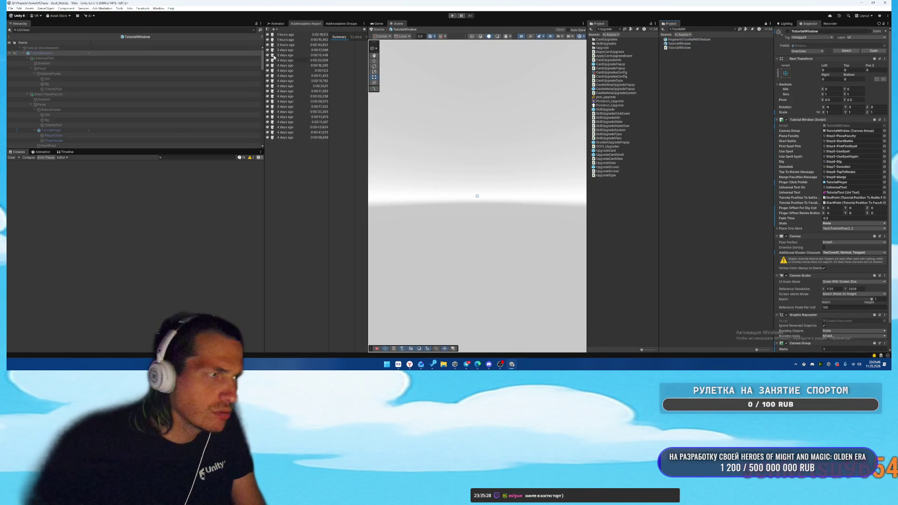
type("t:")
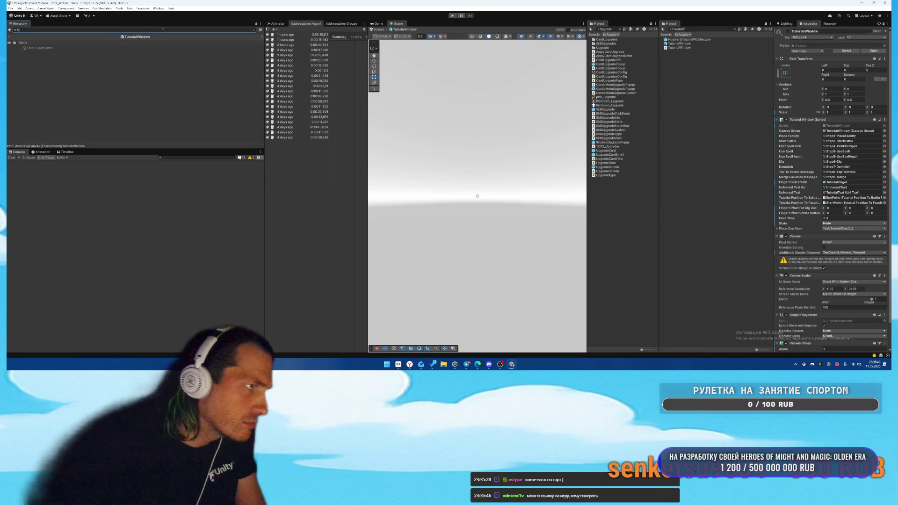
type("Lock")
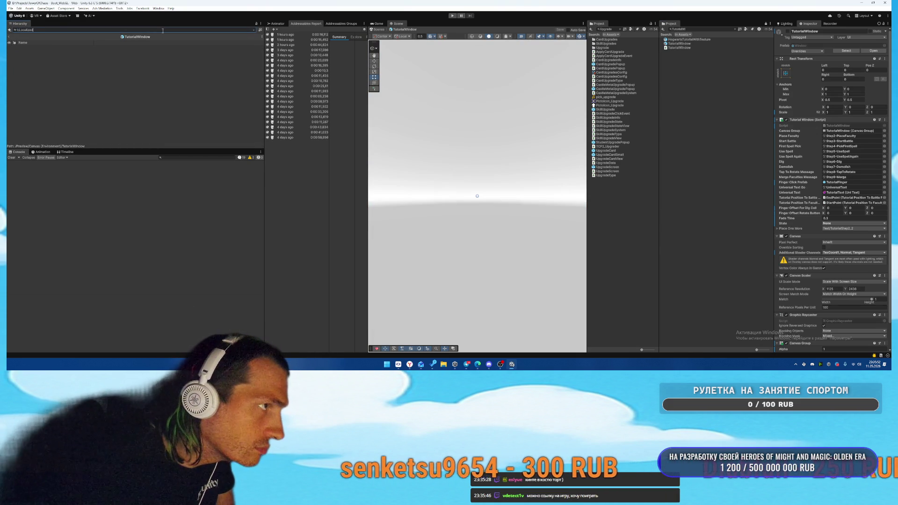
type("tring")
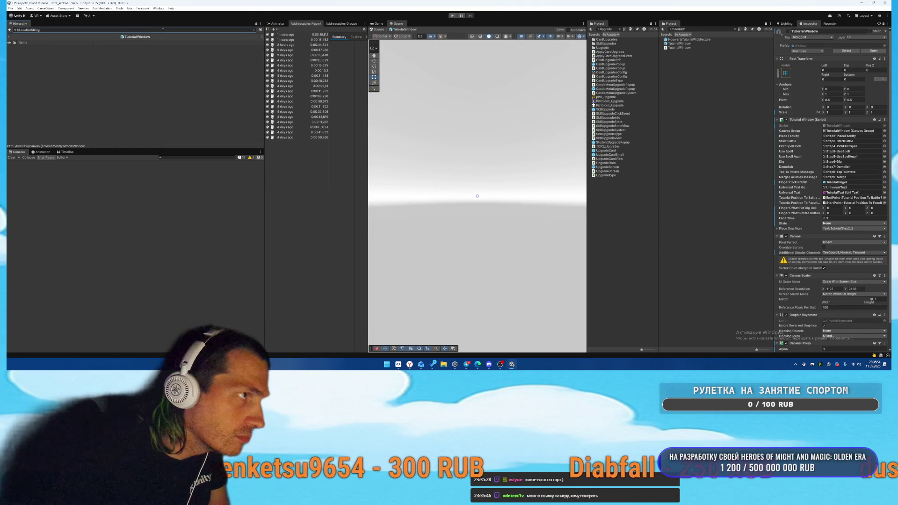
type("Event")
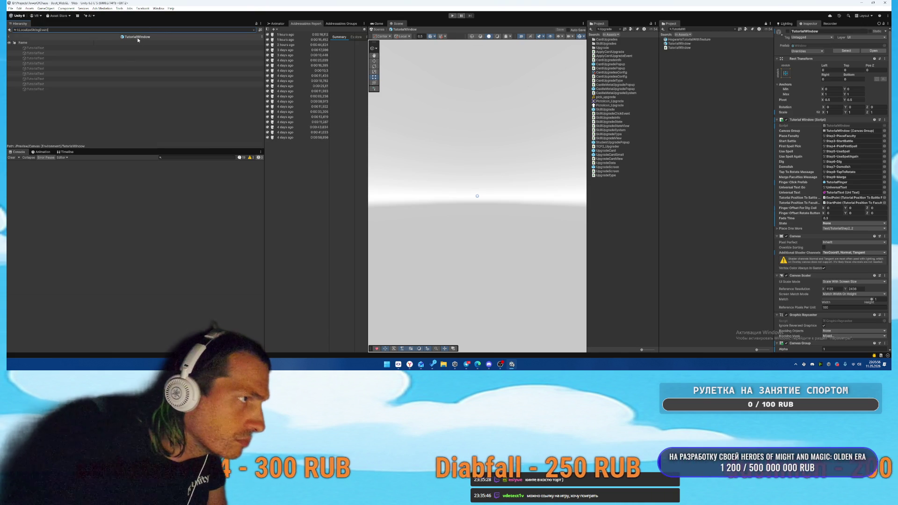
left_click(125, 58)
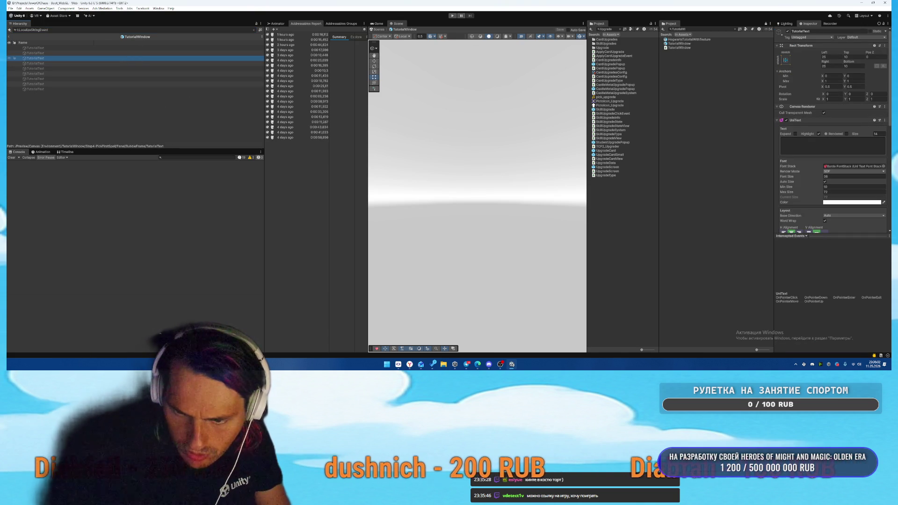
key("alt+Tab")
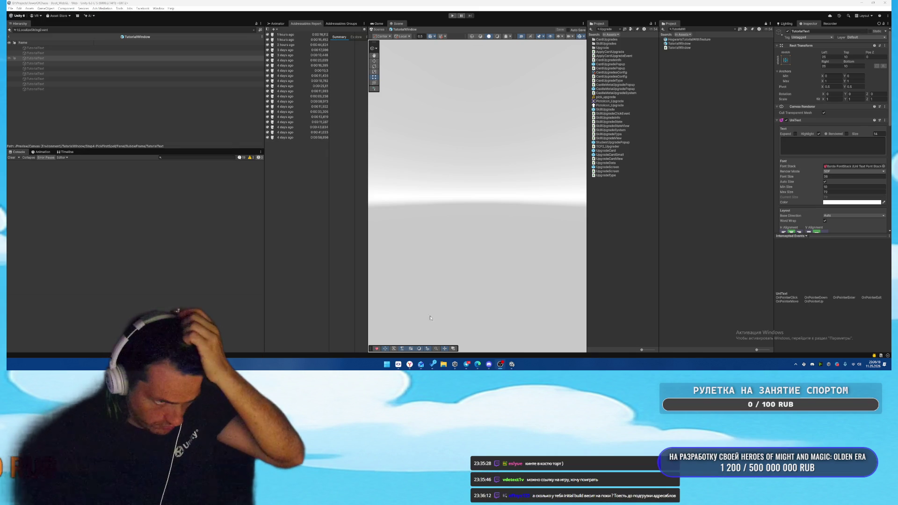
- Sign in to Poki for Developers and open Wizard Merge Academy's Versions page
left_click(410, 364)
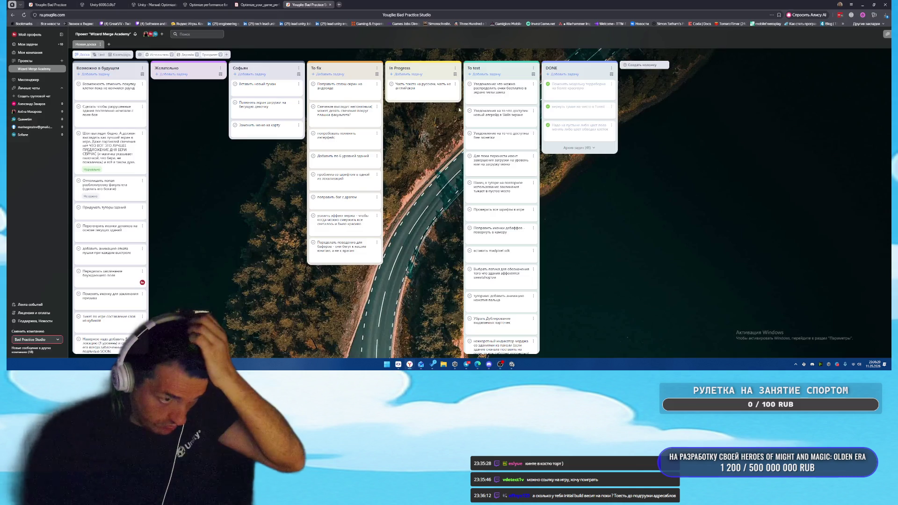
left_click(339, 5)
type("develope")
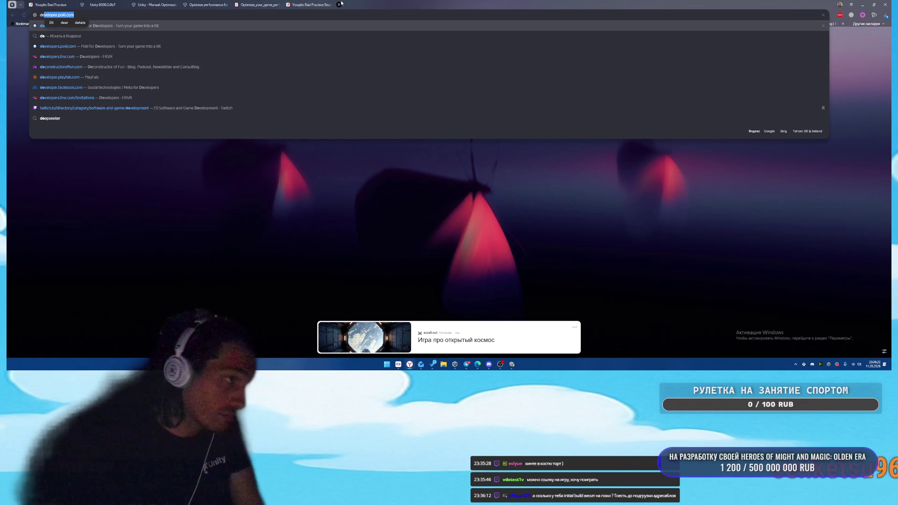
key("Return")
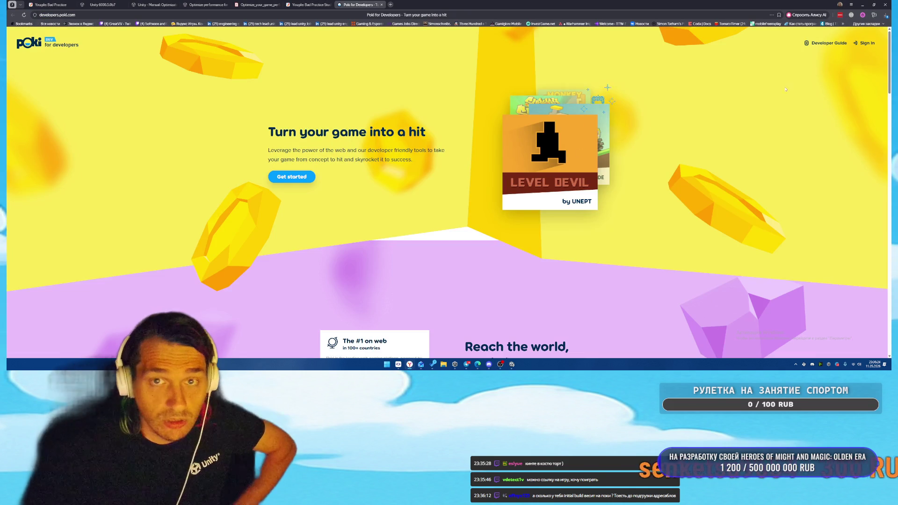
left_click(854, 46)
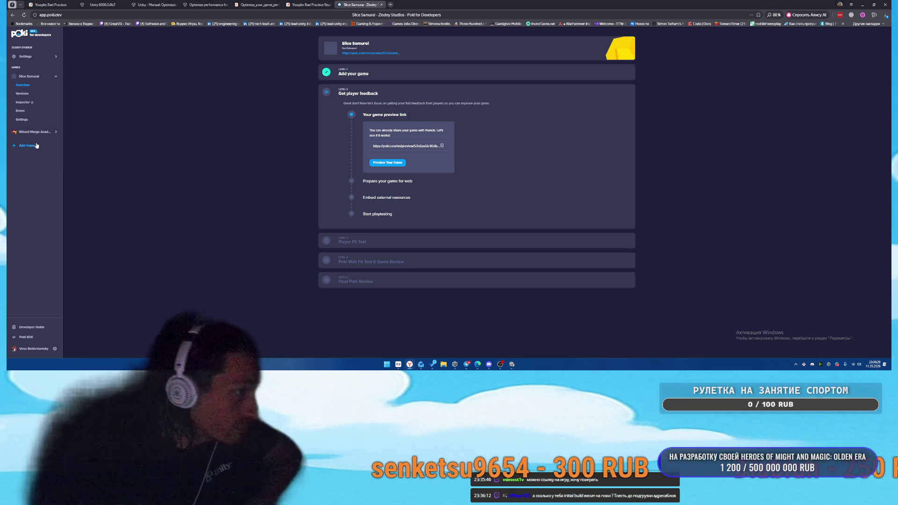
left_click(34, 131)
left_click(22, 149)
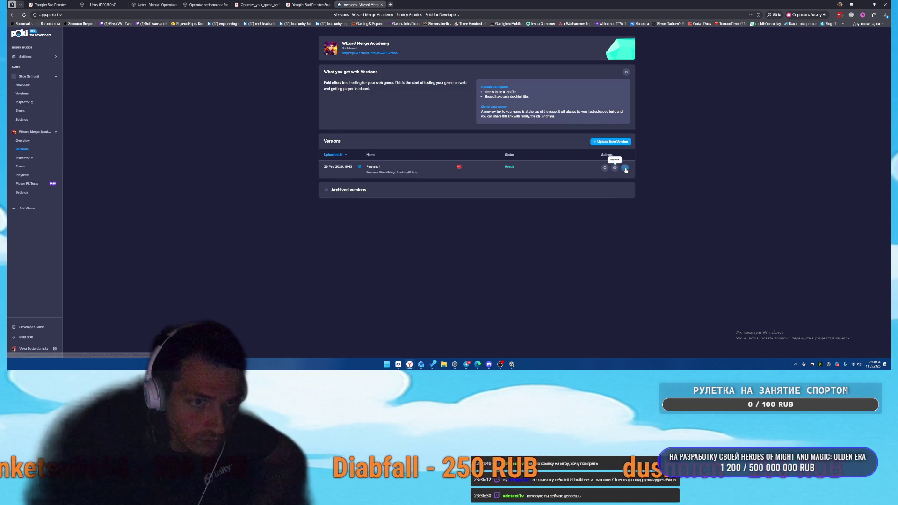
- Preview the Playtest 4 build, accepting cookies, then close the preview tab
left_click(625, 168)
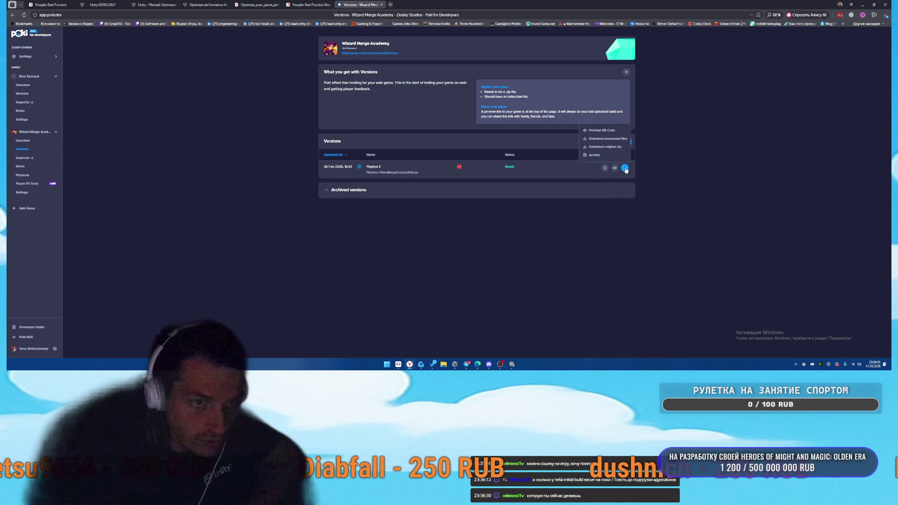
left_click(615, 168)
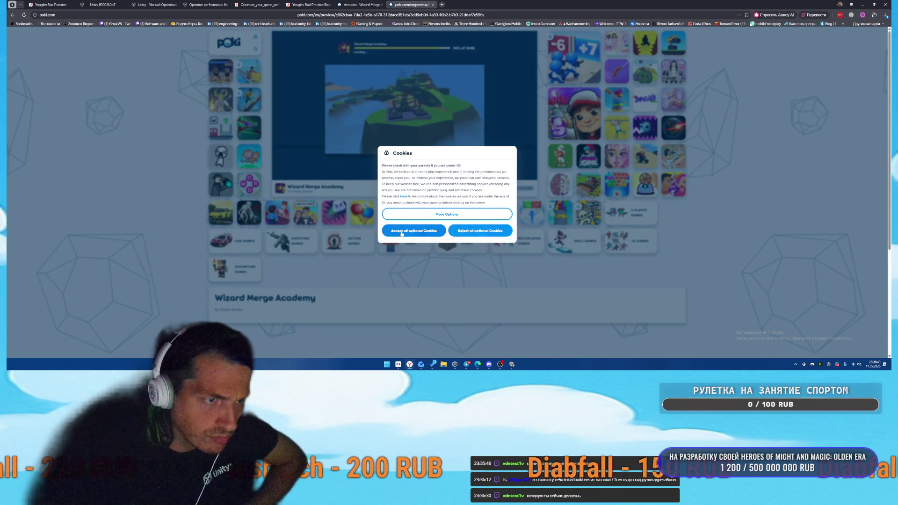
left_click(477, 232)
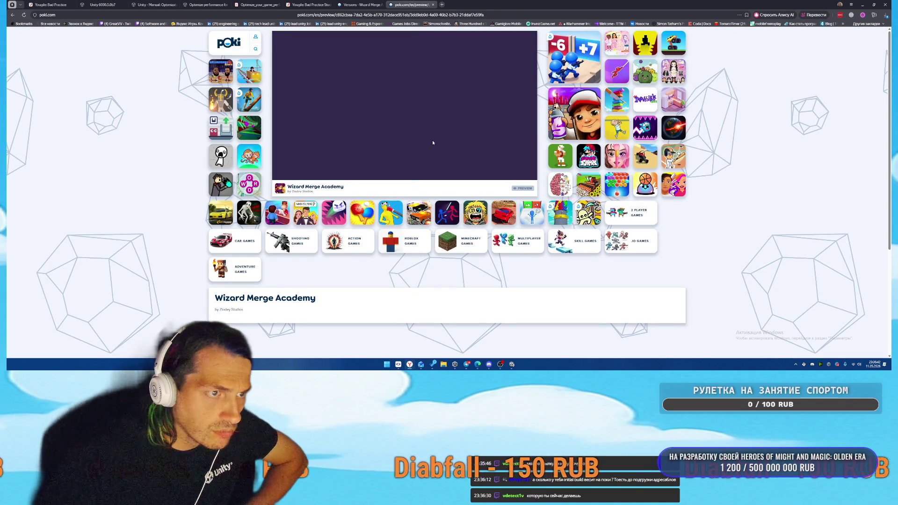
middle_click(424, 8)
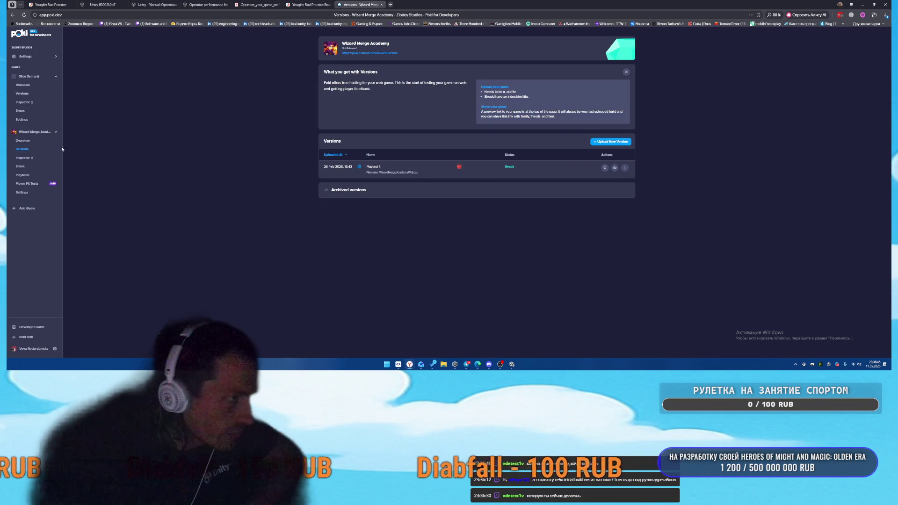
left_click(22, 158)
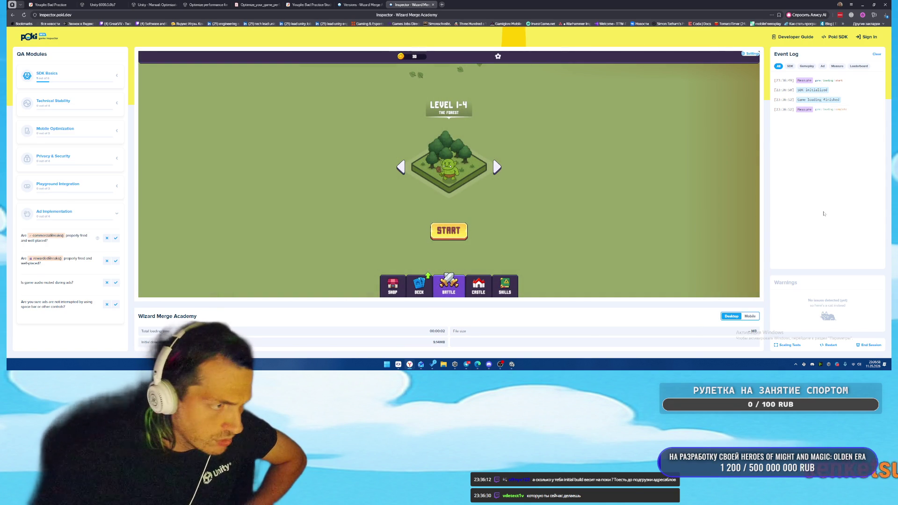
double_click(439, 342)
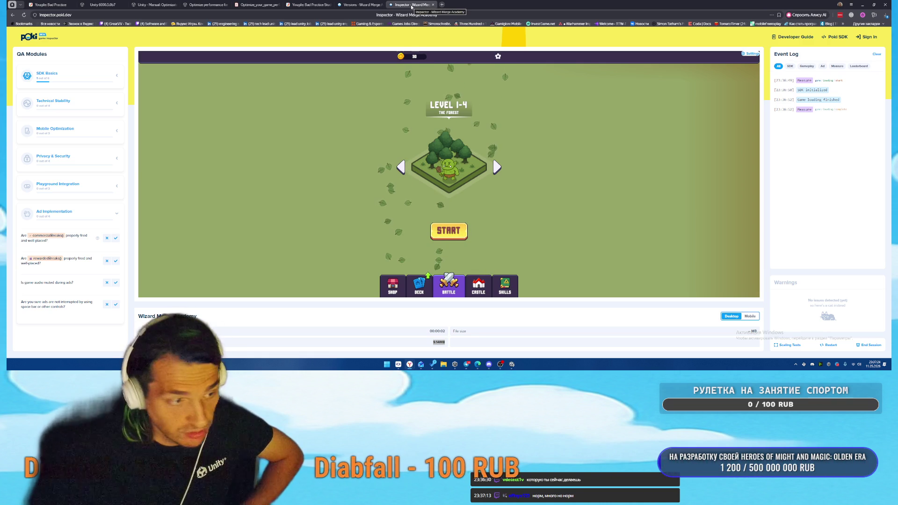
left_click(433, 4)
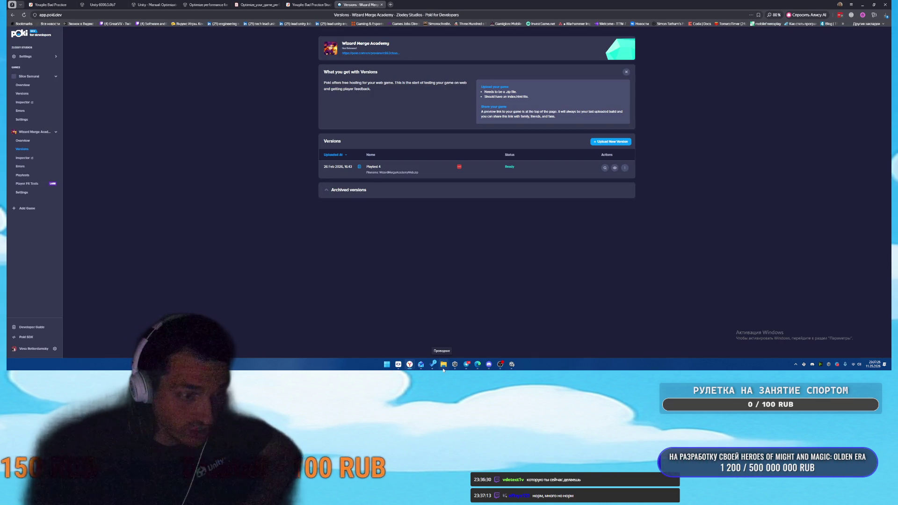
- Back in Unity, clear the console and select all nine TutorialText objects
left_click(515, 369)
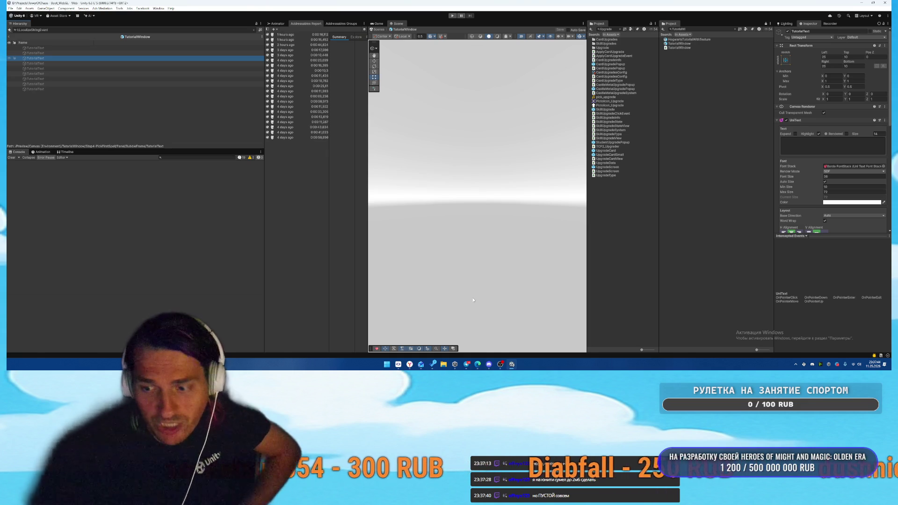
left_click(12, 158)
left_click(60, 53)
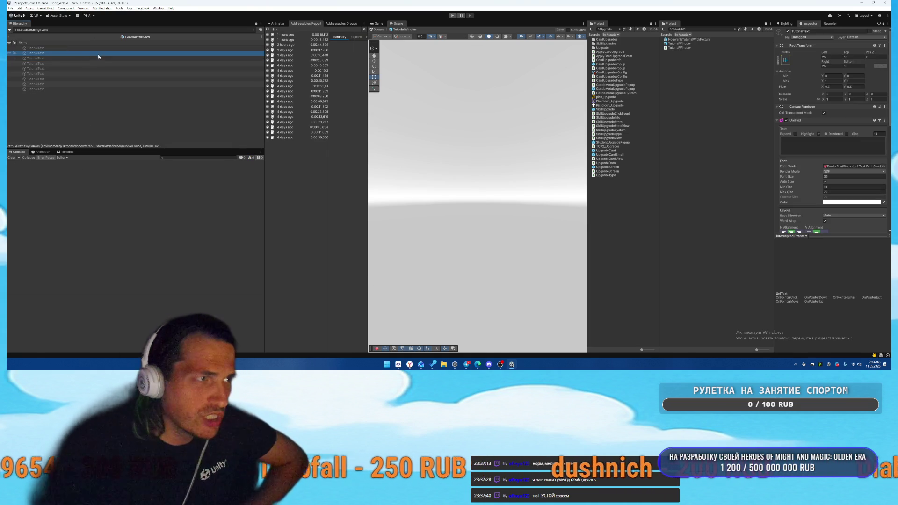
scroll(817, 186, "down", 10)
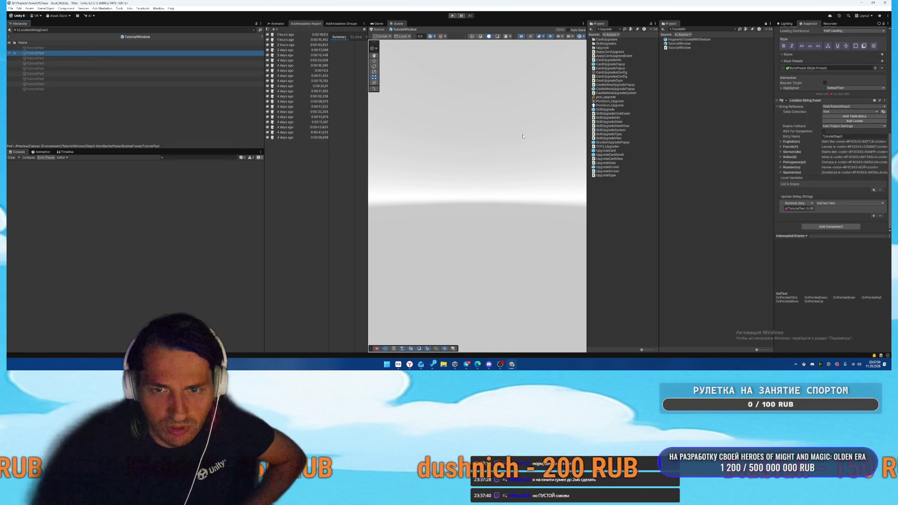
left_click(35, 89)
left_click(35, 48, "shift")
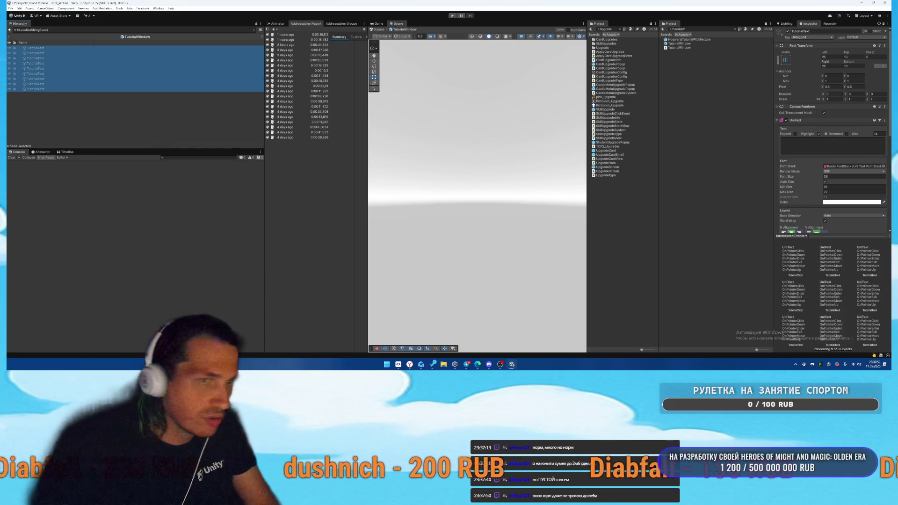
scroll(828, 195, "down", 10)
- Set the Localize String Event's Update String function to UniText.SetText
left_click(829, 203)
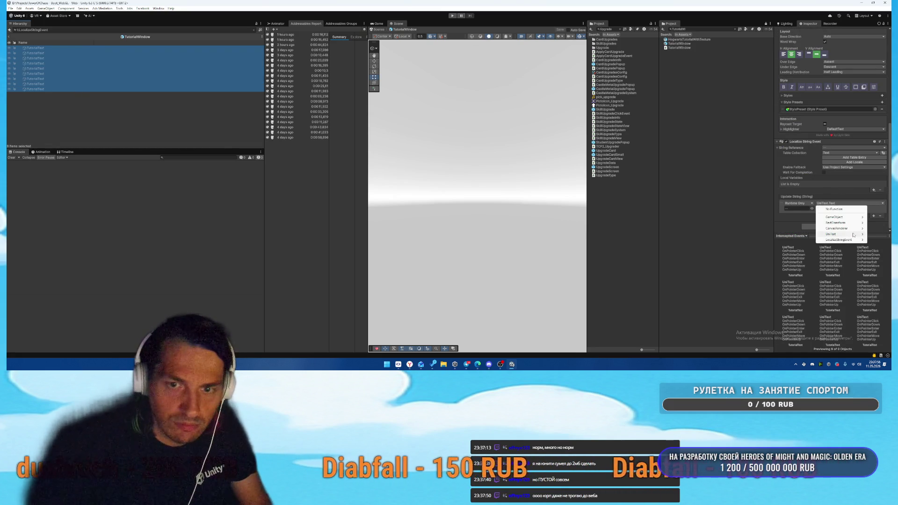
mouse_move(853, 235)
left_click(765, 115)
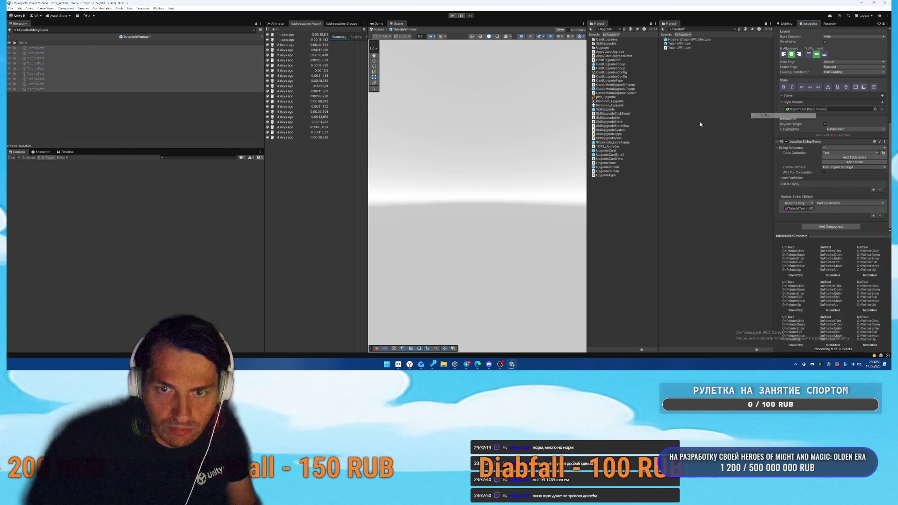
- Check the second TutorialText object, then leave TutorialWindow prefab editing
left_click(103, 53)
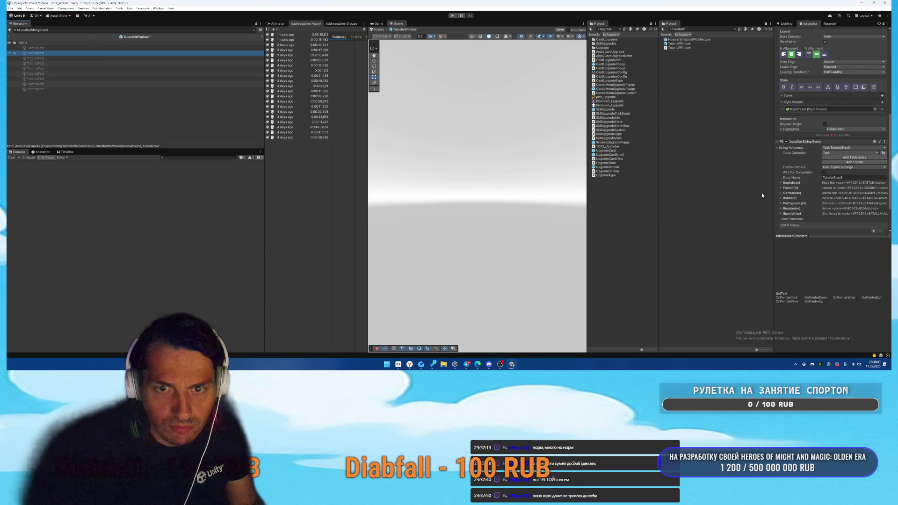
left_click(799, 210)
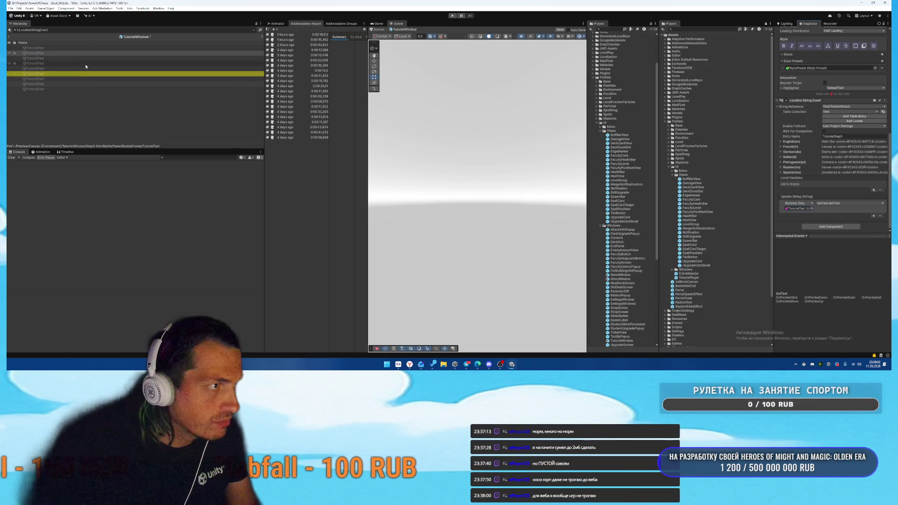
left_click(129, 118)
left_click(84, 53)
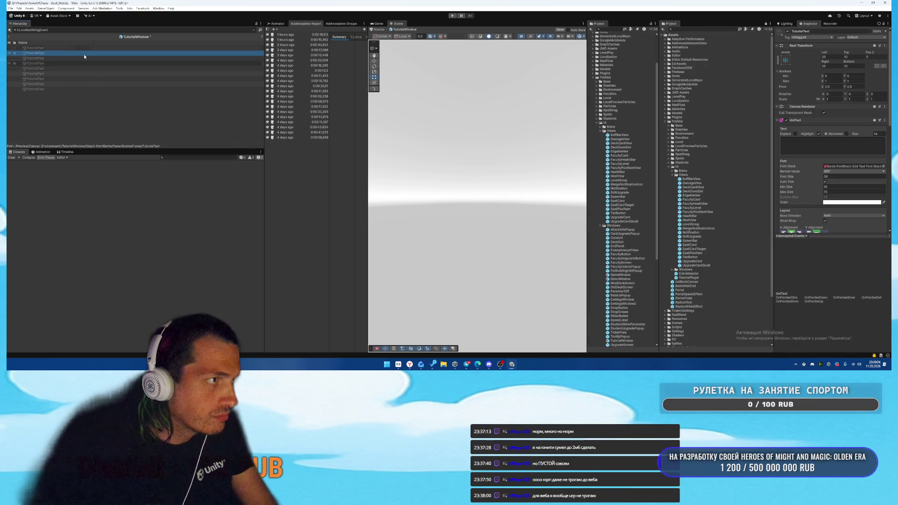
double_click(274, 138)
- Confirm the Prefab Has Been Modified prompt to return to Boot_WebGL, then launch File Explorer
left_click(456, 190)
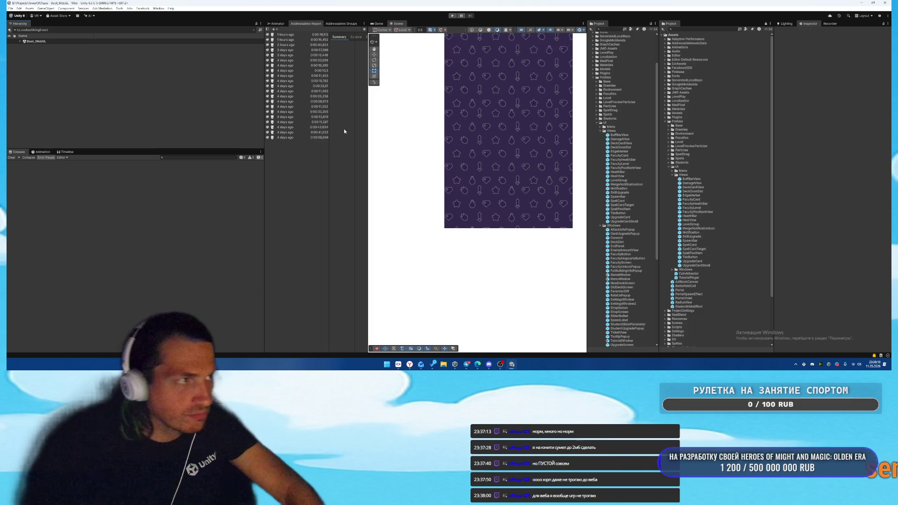
scroll(754, 266, "down", 3)
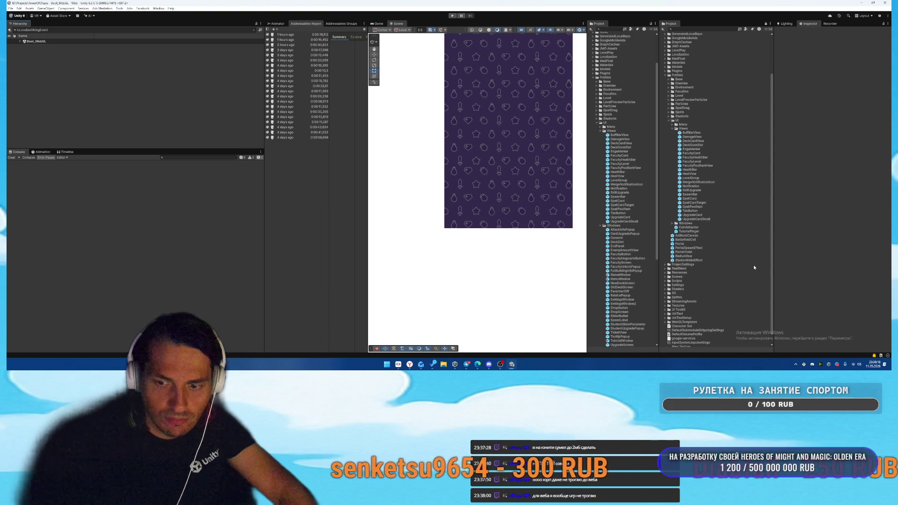
left_click(444, 368)
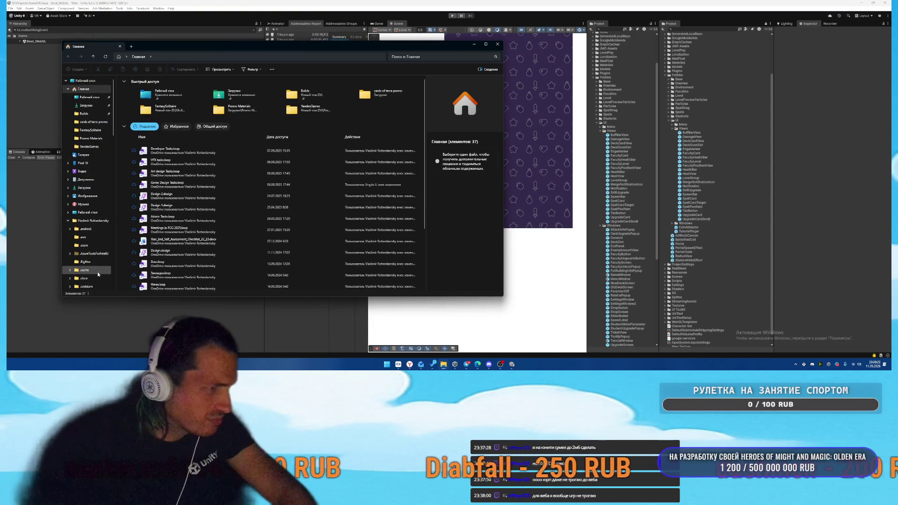
- Browse D:\Builds into the WizardMergeAcademyWeb\Build folder and back to Builds
scroll(96, 267, "down", 10)
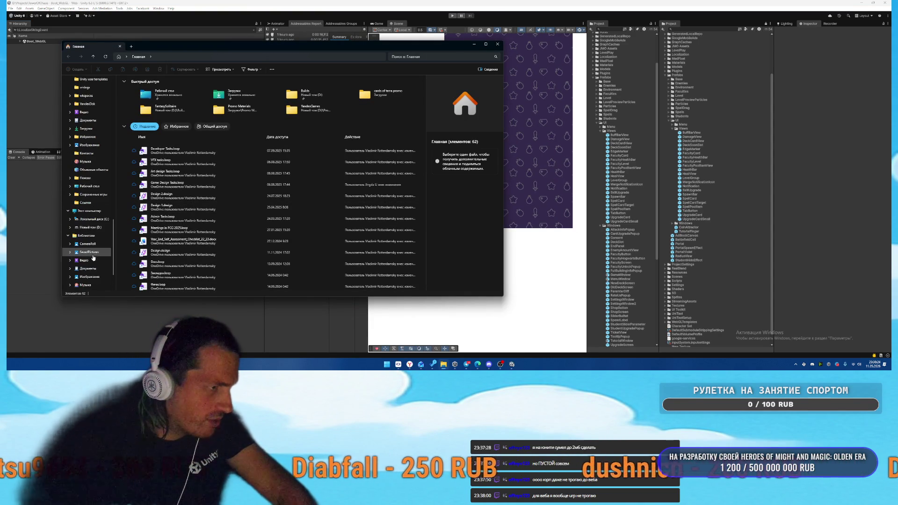
scroll(93, 258, "down", 1)
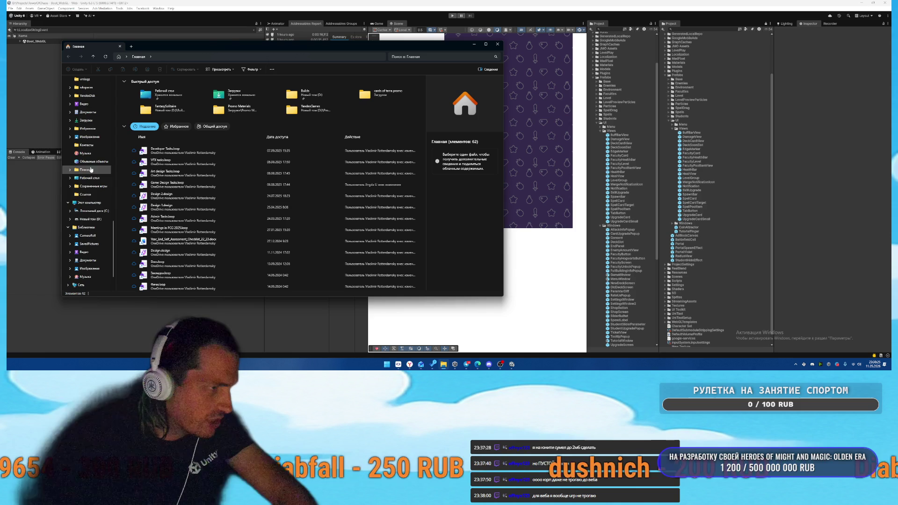
left_click(89, 219)
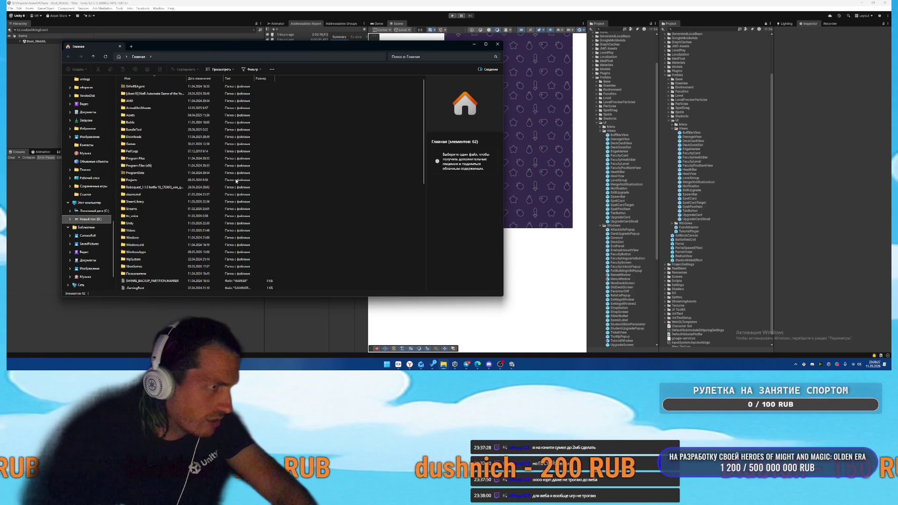
double_click(131, 122)
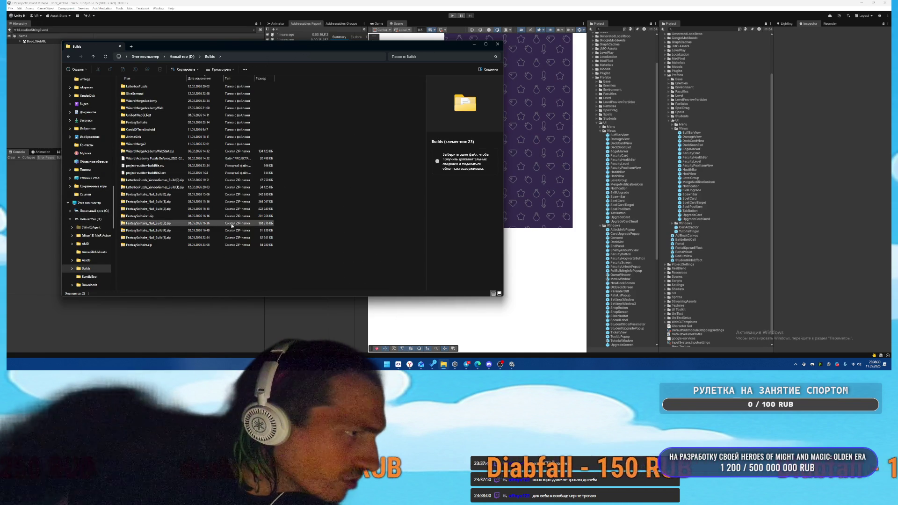
left_click(234, 151)
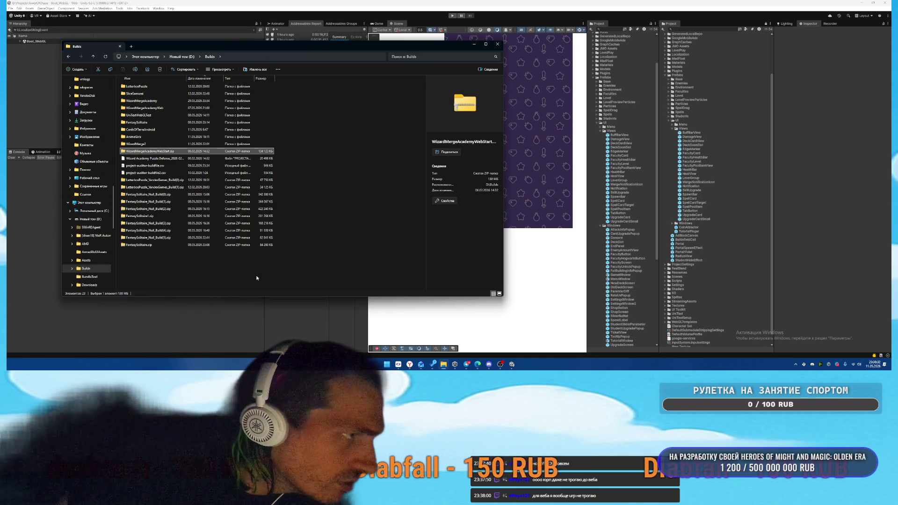
double_click(145, 108)
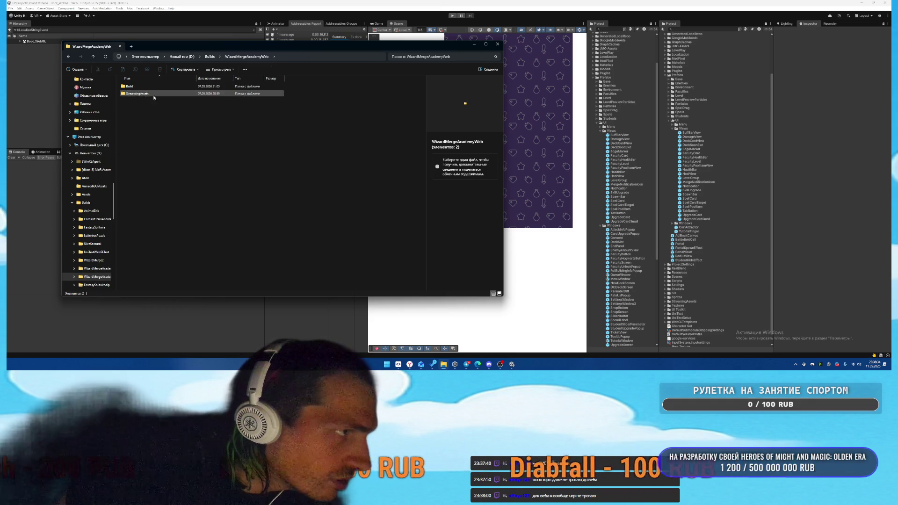
double_click(131, 87)
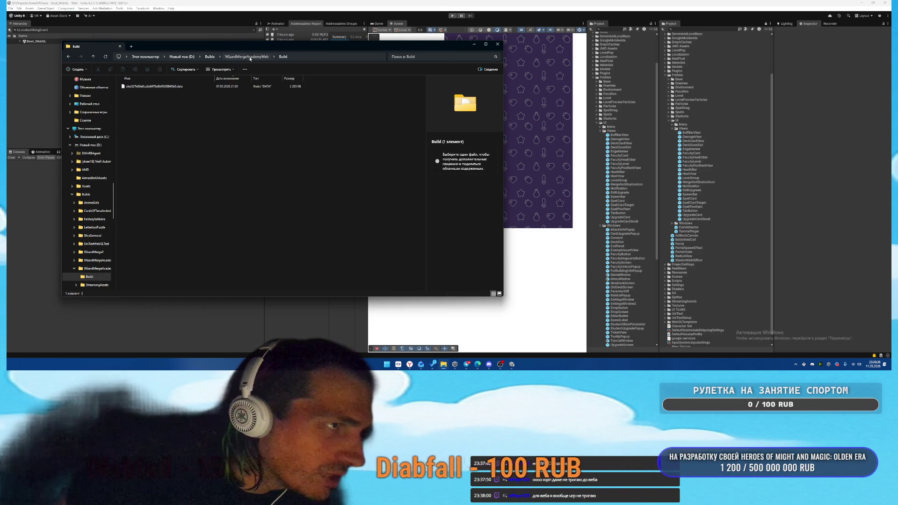
key("BackSpace")
left_click(198, 57)
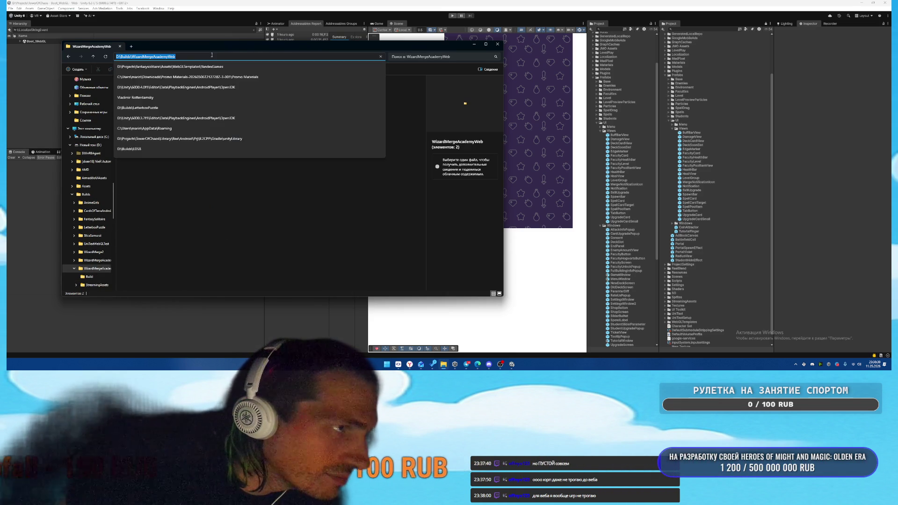
left_click(250, 211)
left_click(209, 56)
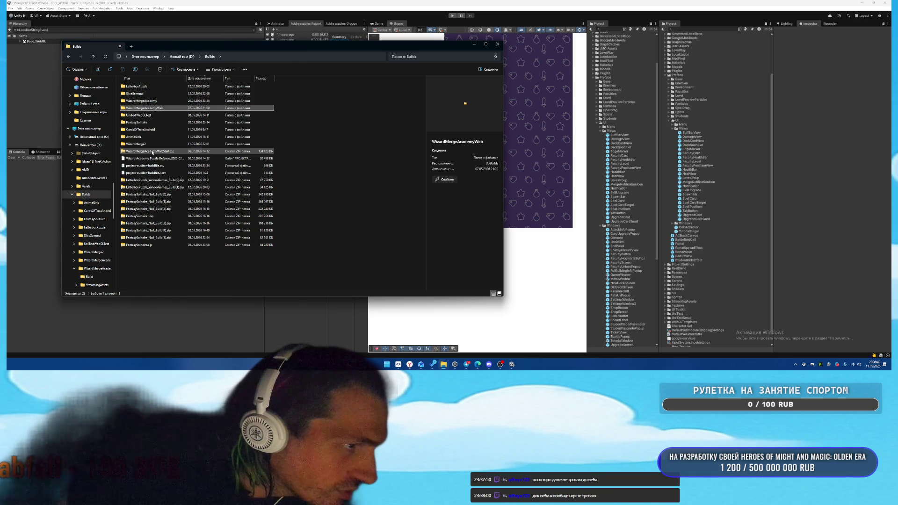
- Check WASM and DATA file sizes in WizardMergeAcademyWebStart.zip\Build, then return to Builds
left_click(152, 152)
double_click(146, 152)
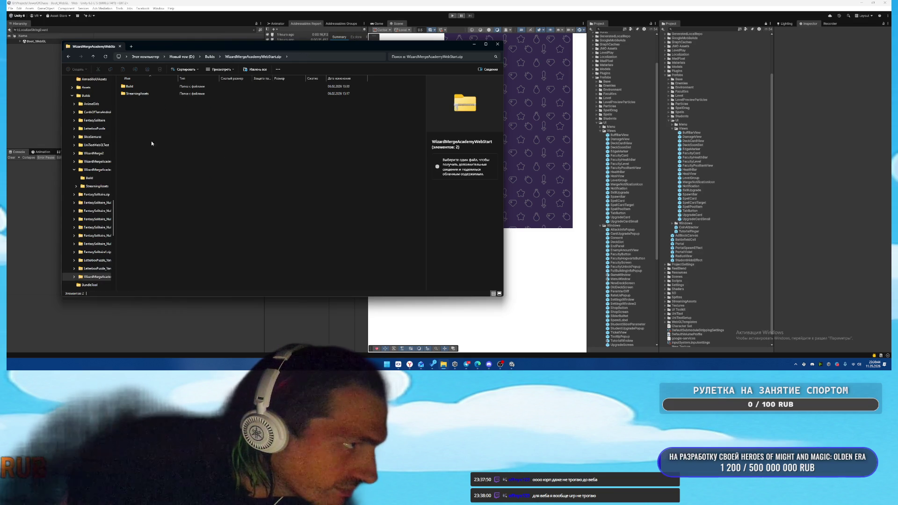
double_click(136, 86)
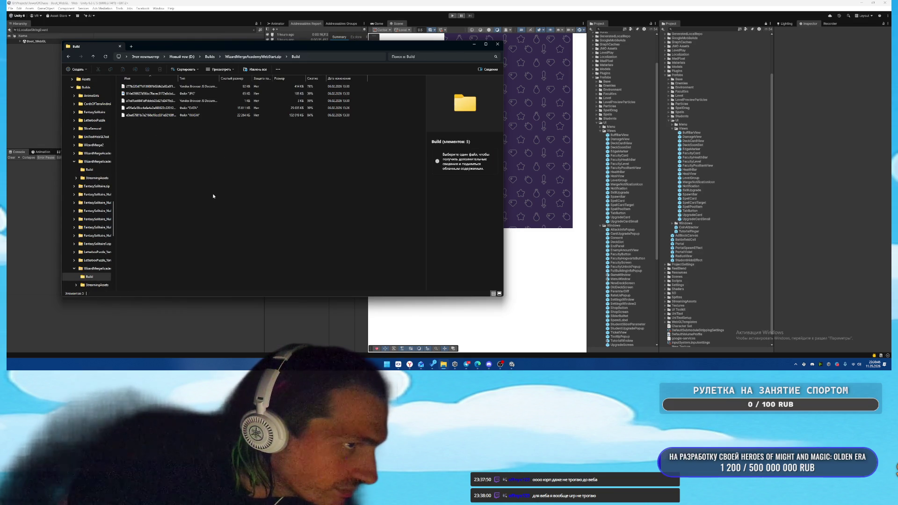
left_click(201, 115)
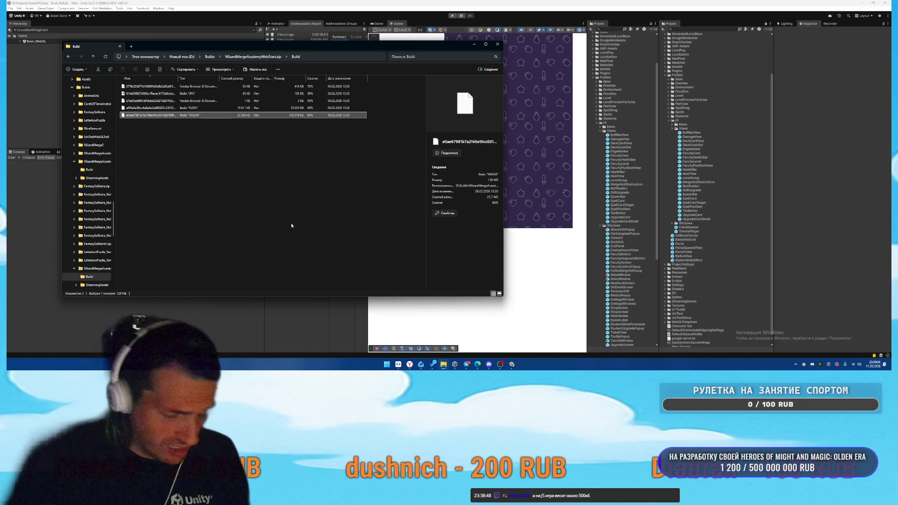
left_click(280, 194)
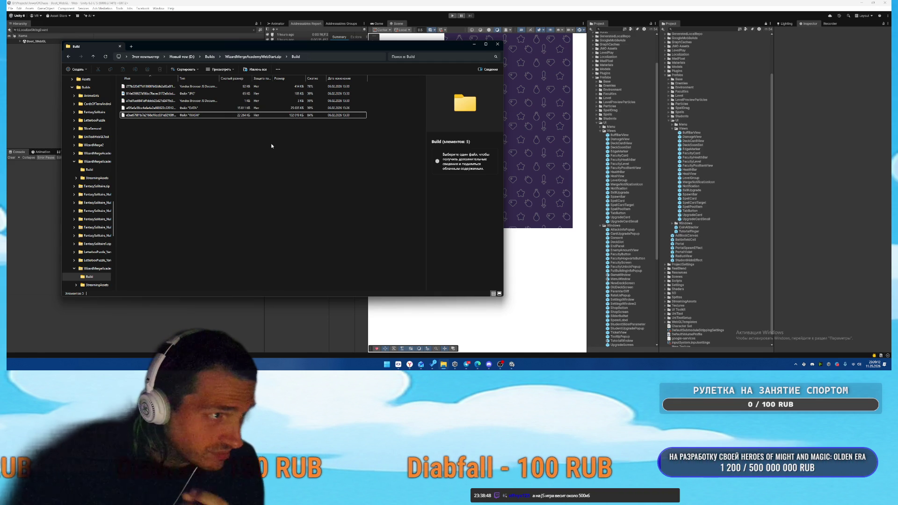
key("Up")
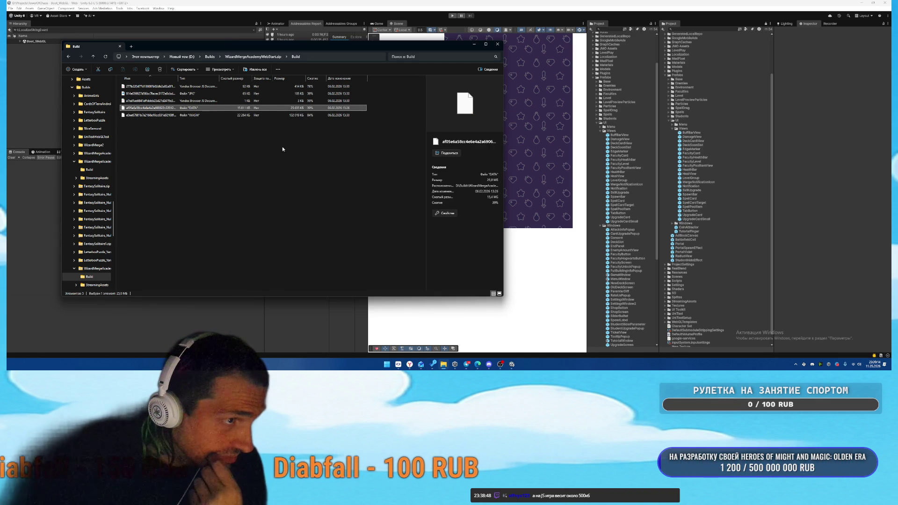
left_click(71, 58)
left_click(71, 58)
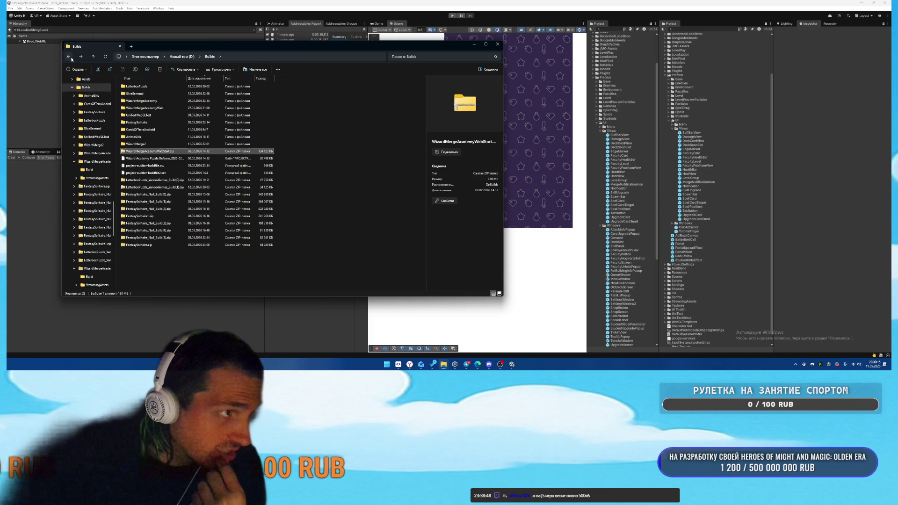
- Close Explorer, expand Boot_WebGL, clear the t:LocalizeStringEvent filter, and collapse Views
left_click(7, 160)
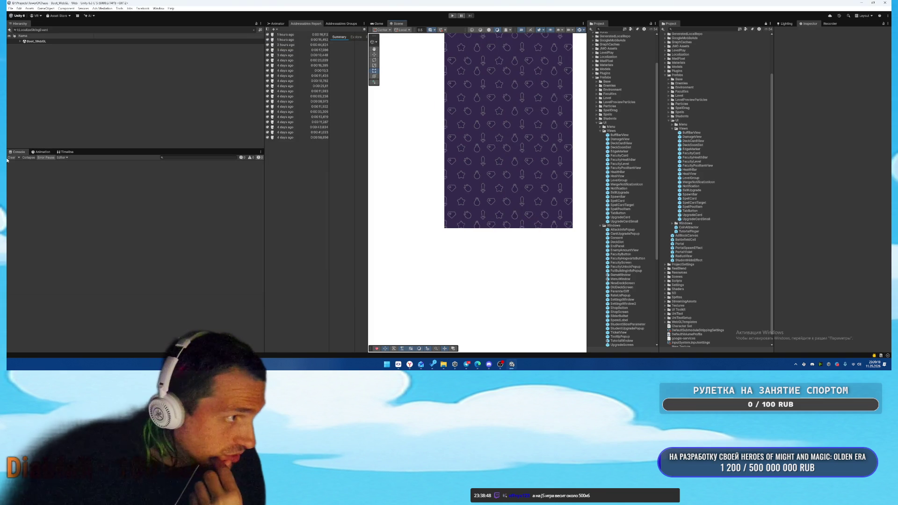
left_click(19, 41)
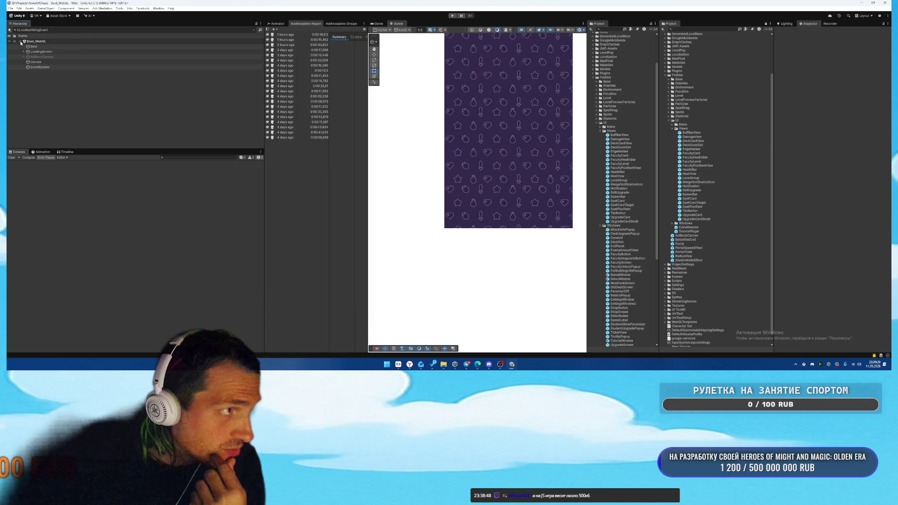
left_click(253, 31)
left_click(253, 30)
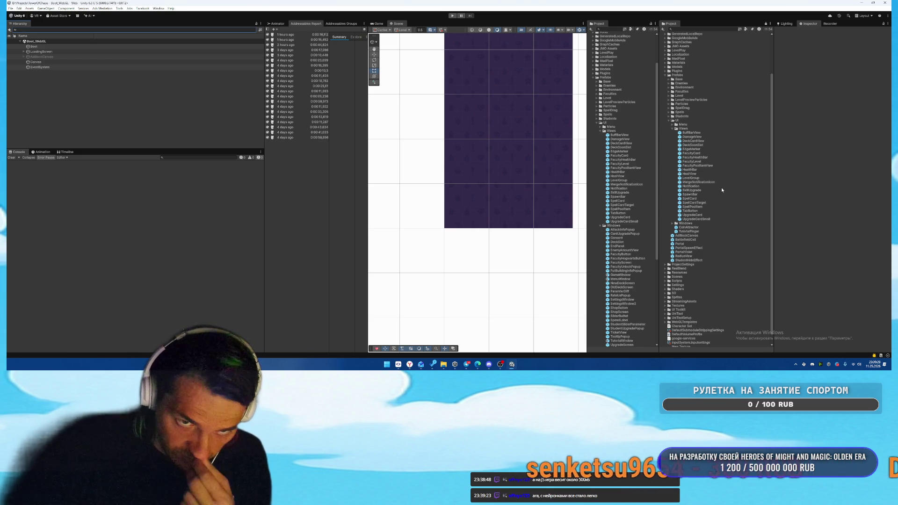
left_click(672, 129)
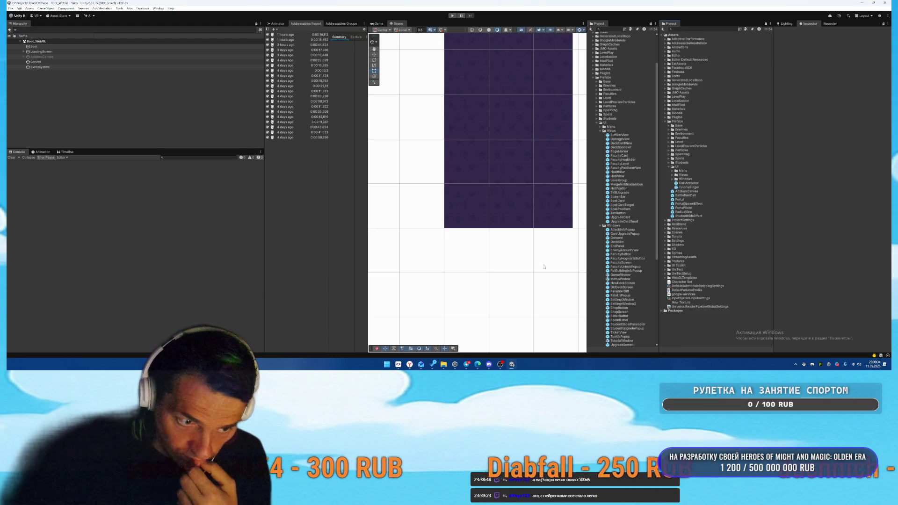
- In SmartGit, review the diffs of spirit_student.png.meta, air_student.png.meta and UpgradeCard.prefab, then return to Unity
left_click(398, 365)
left_click(351, 96)
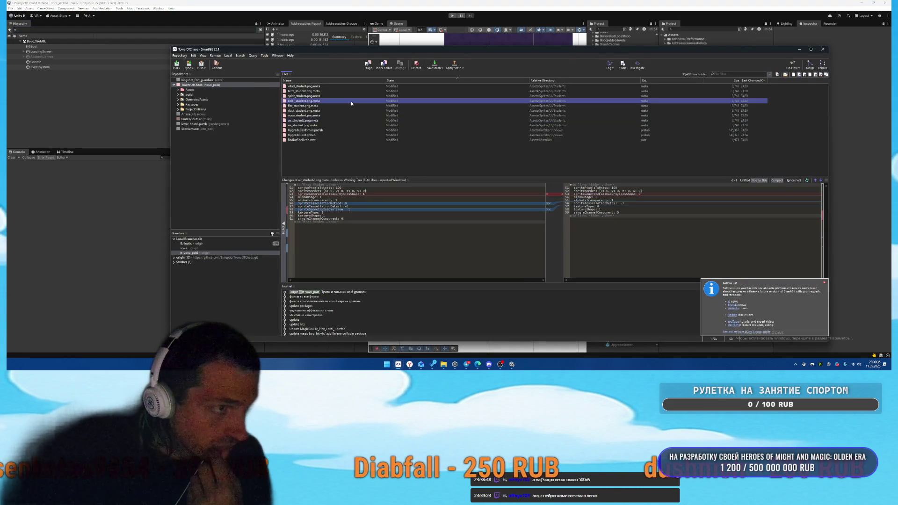
left_click(346, 125)
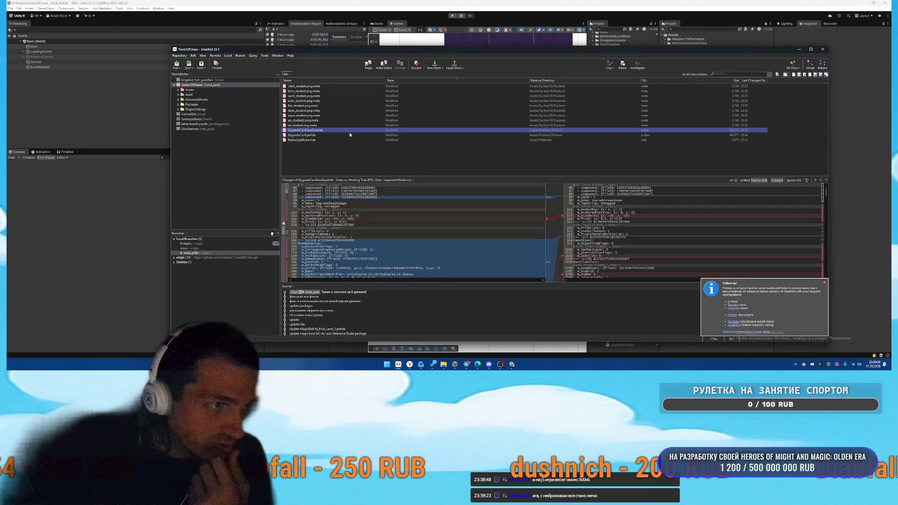
left_click(720, 135)
left_click(864, 160)
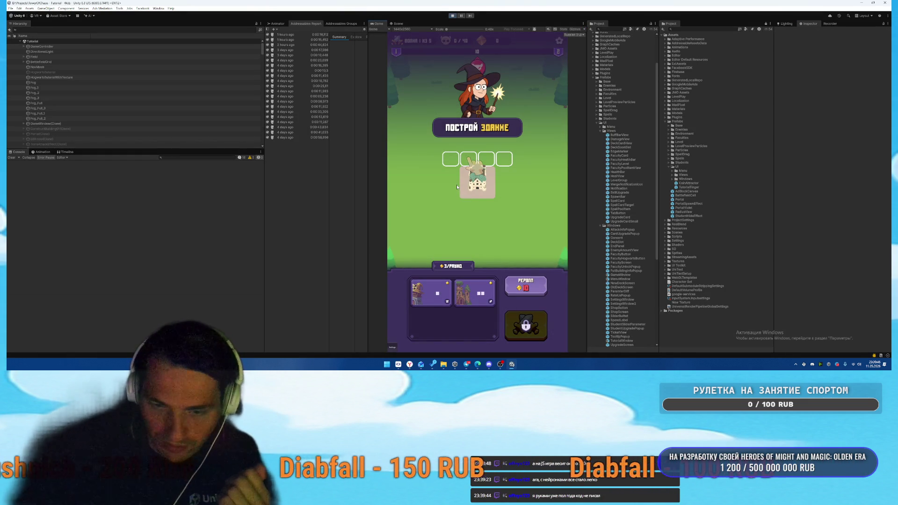
- Place the building card on the field and start the tutorial battle
left_click(442, 304)
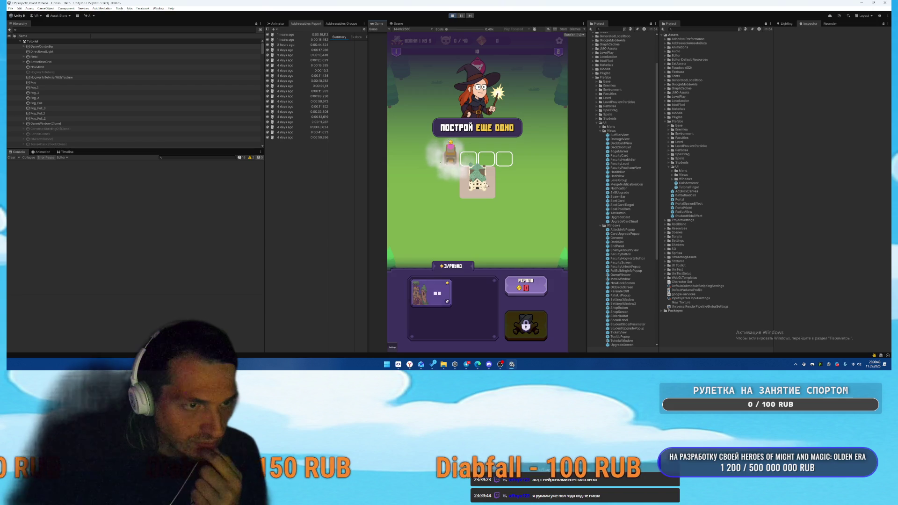
left_click(525, 324)
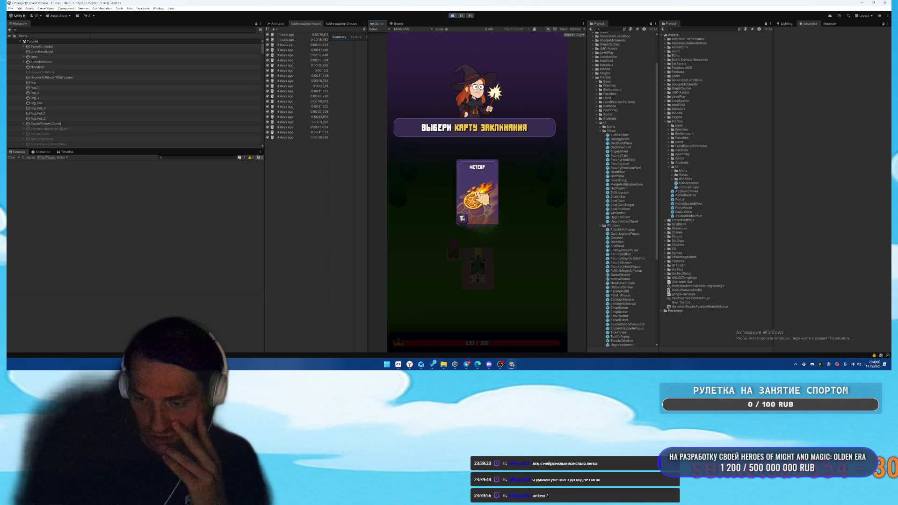
- Open the github.com/LightSideKittens/UniText repository page in a new Chrome tab
key("alt+Tab")
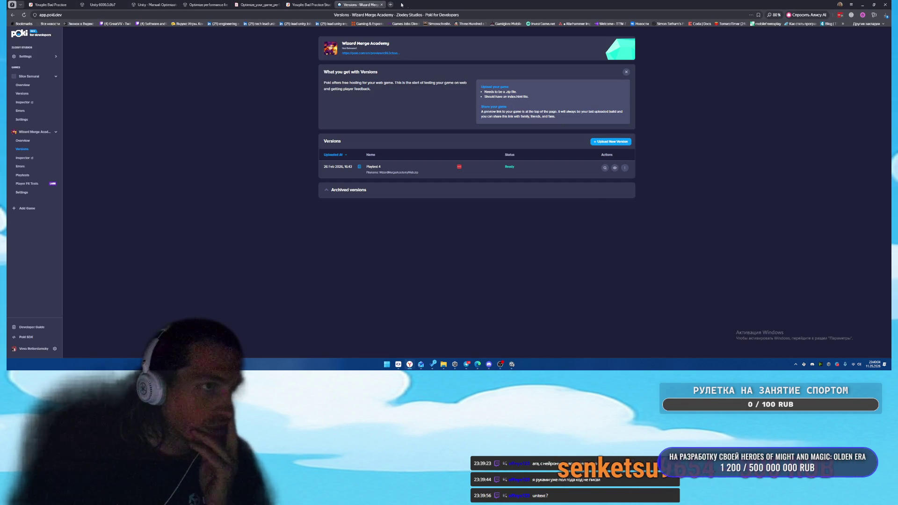
left_click(391, 5)
type("unitext")
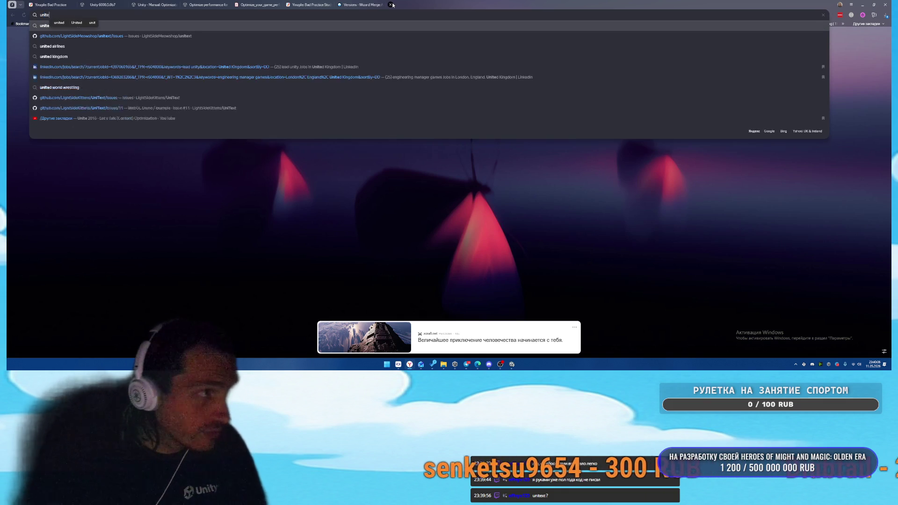
key("Down")
key("Return")
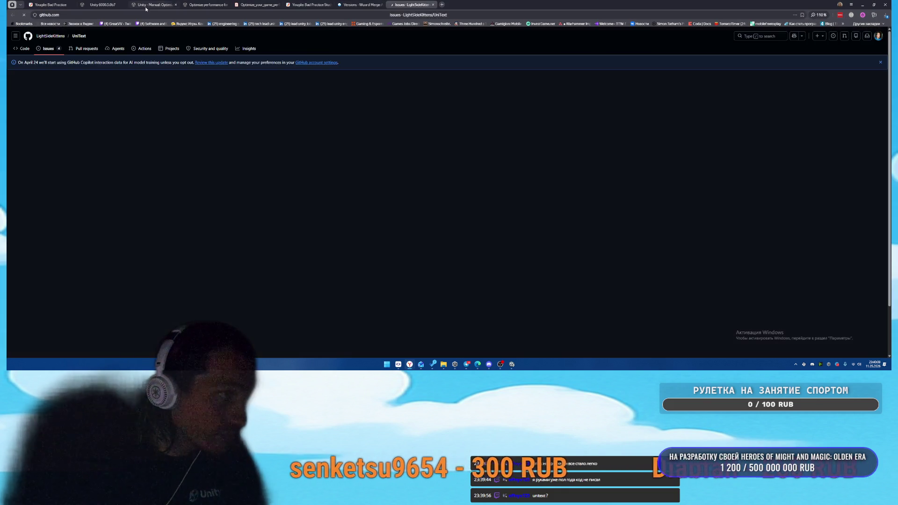
key("BackSpace")
key("Return")
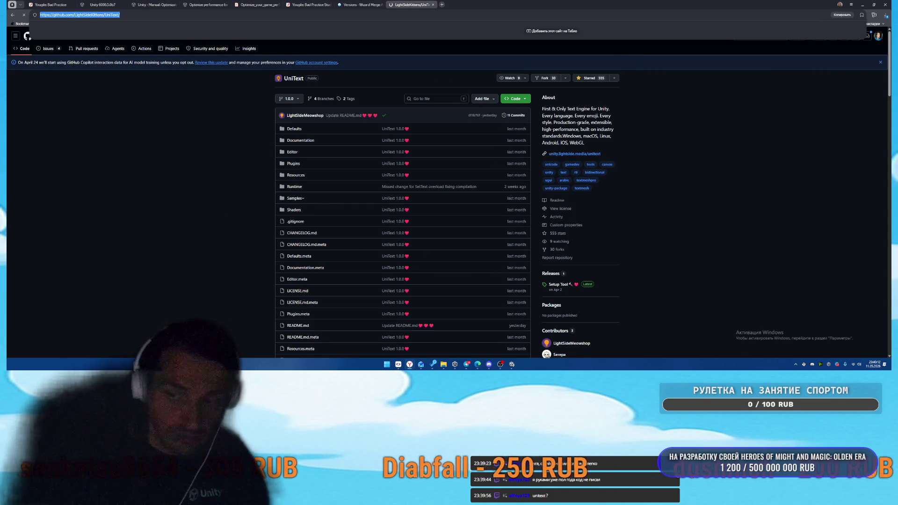
key("Escape")
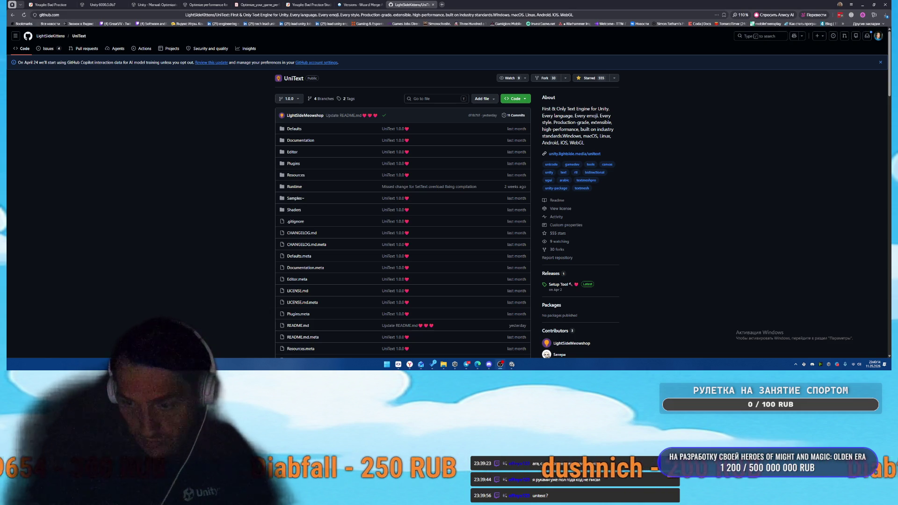
- Scroll through the UniText README, then close the GitHub tab
scroll(603, 264, "down", 10)
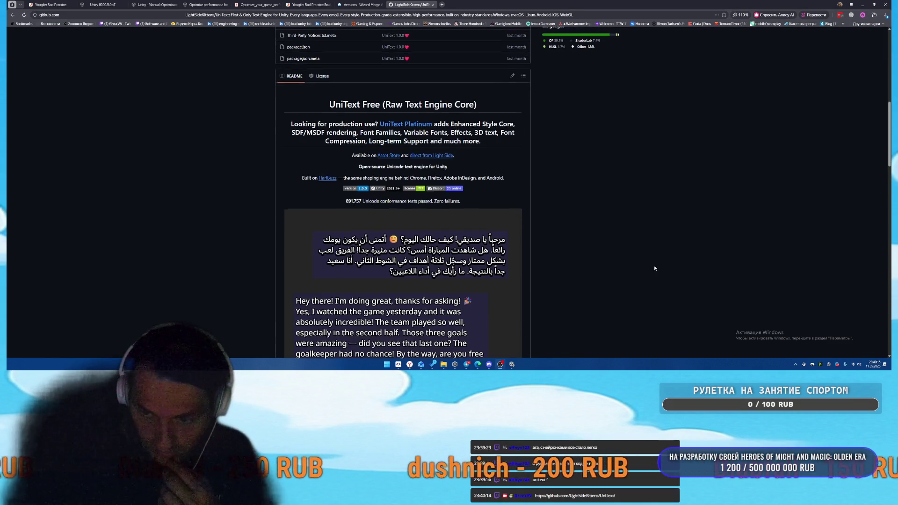
scroll(631, 261, "down", 15)
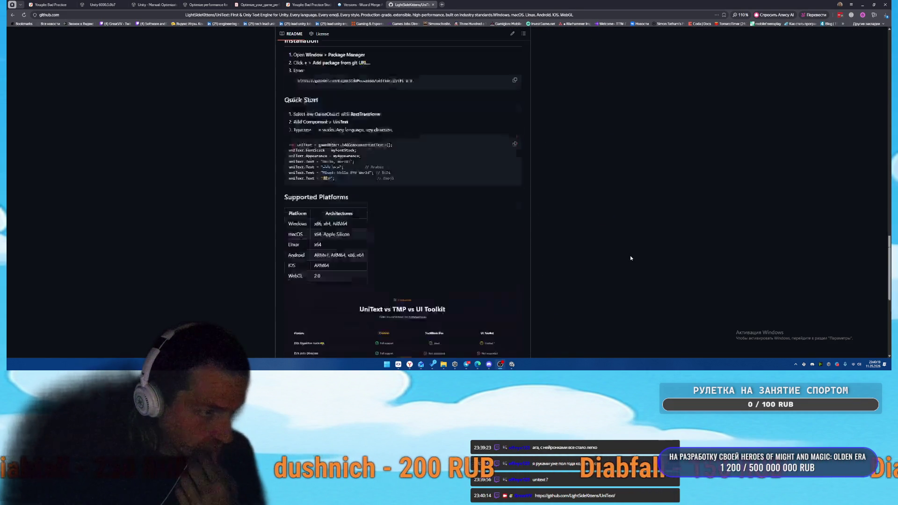
scroll(631, 259, "down", 3)
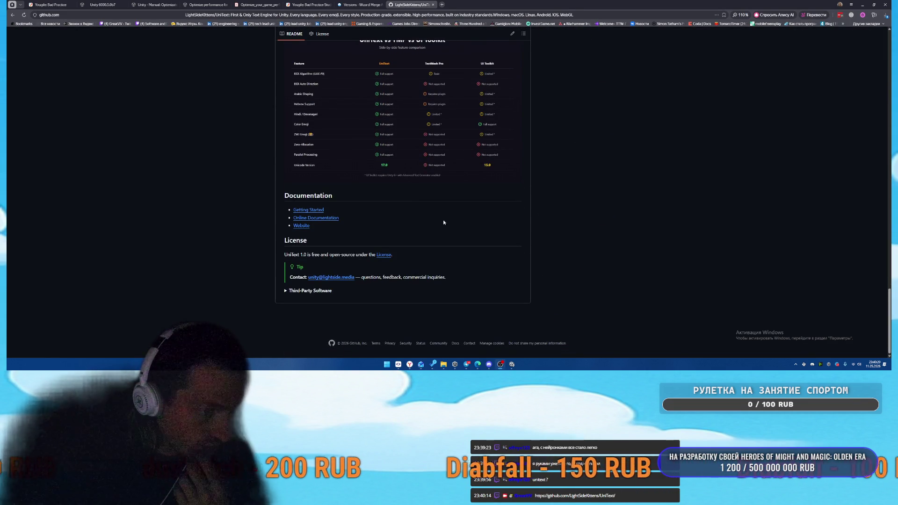
scroll(487, 246, "up", 20)
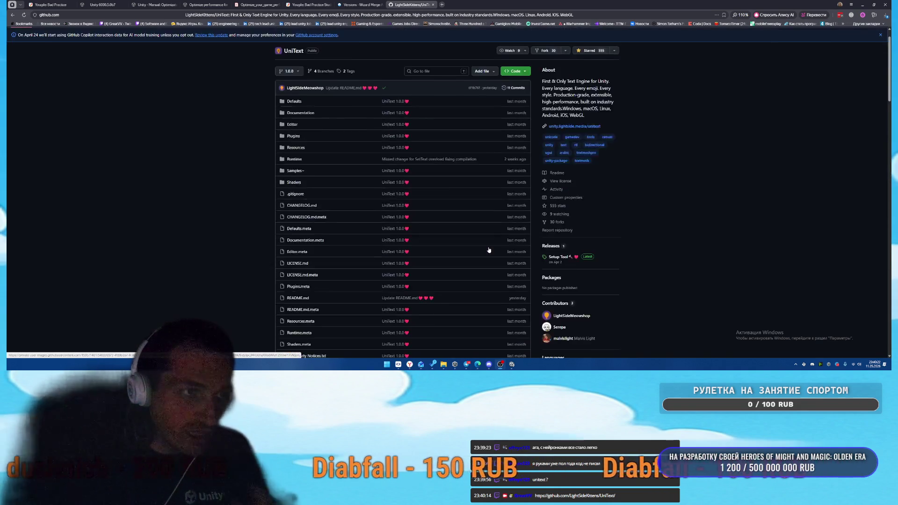
key("ctrl+w")
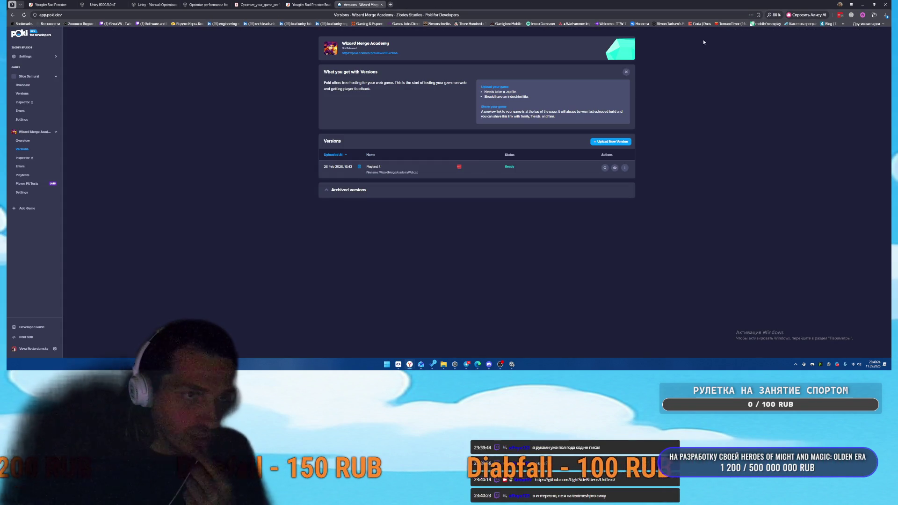
- Back in Unity, pick the Meteor spell card and cast it twice on the spider group
left_click(862, 5)
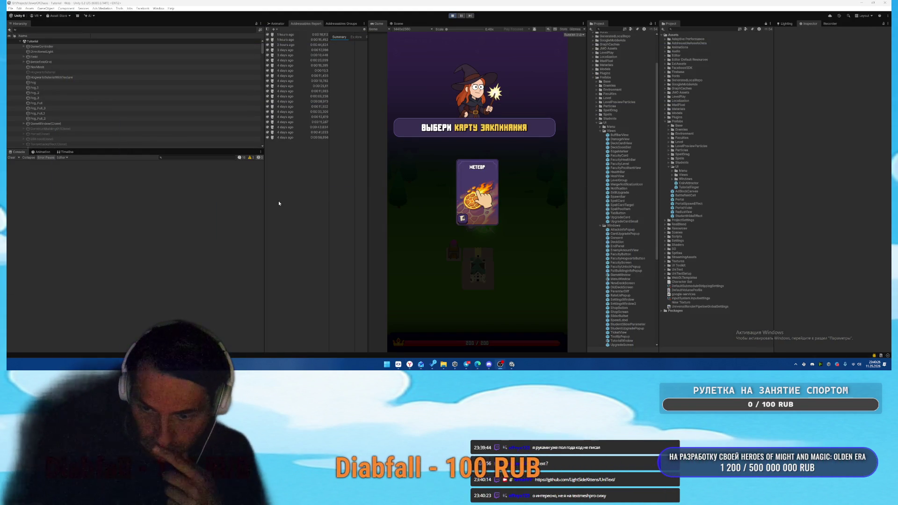
left_click(483, 192)
left_click(488, 300)
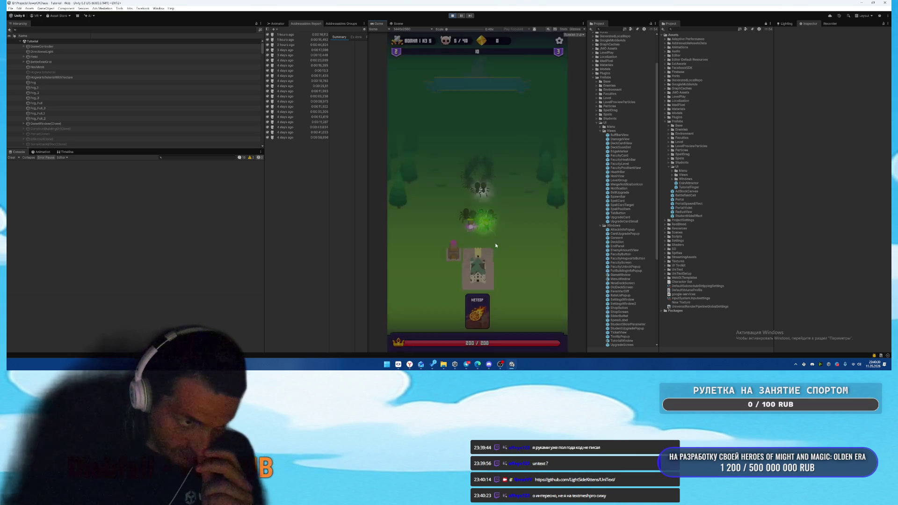
left_click(477, 203)
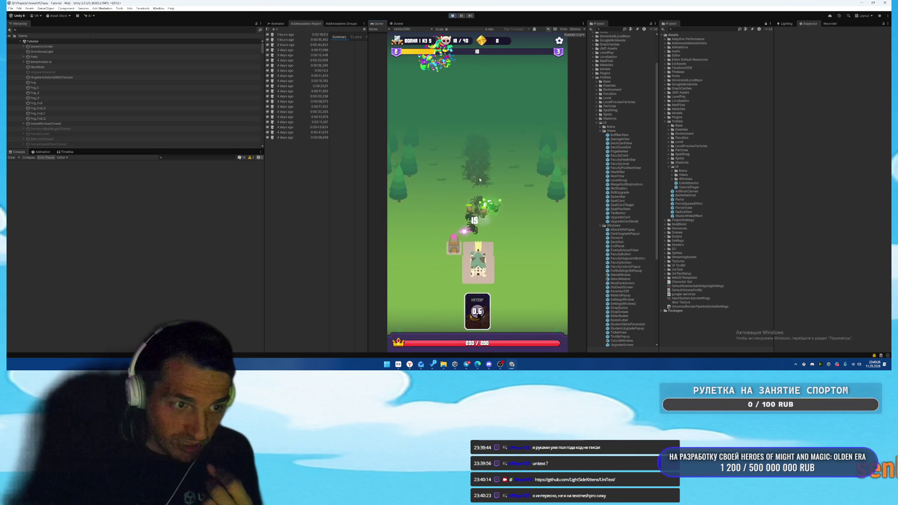
left_click(476, 196)
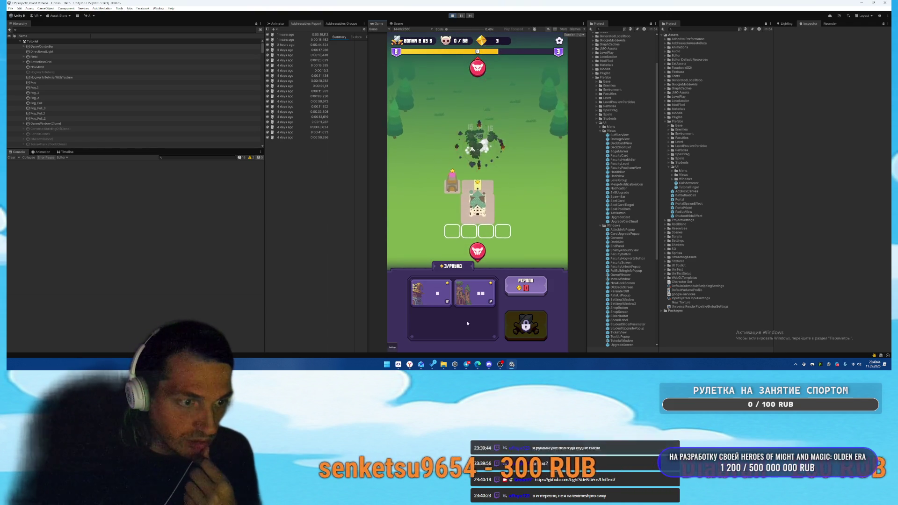
- Buy the second tower card, start wave 2, and cast Meteor on the enemies twice more
left_click(475, 292)
left_click(526, 330)
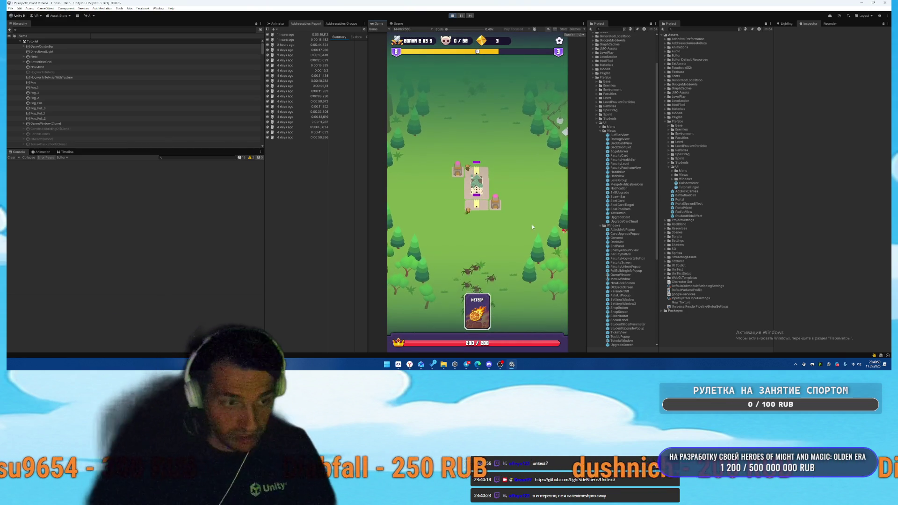
left_click_drag(477, 311, 475, 274)
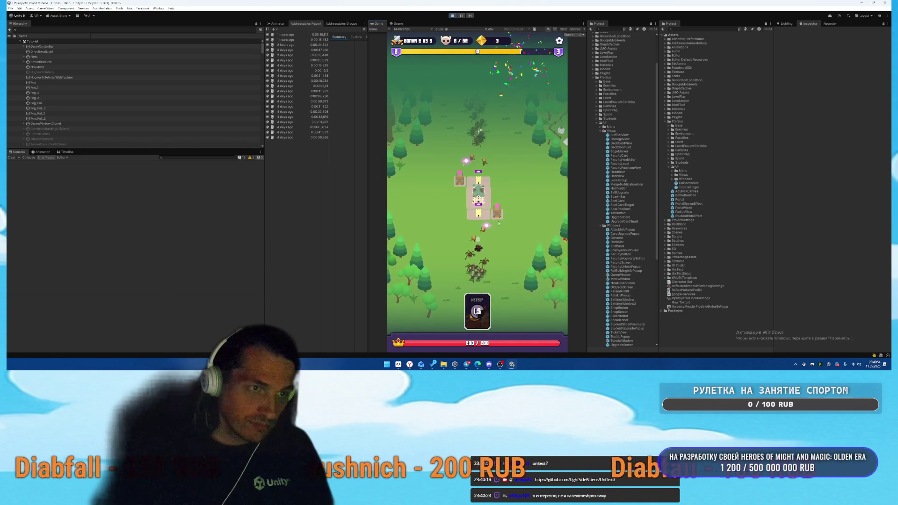
left_click_drag(477, 311, 480, 136)
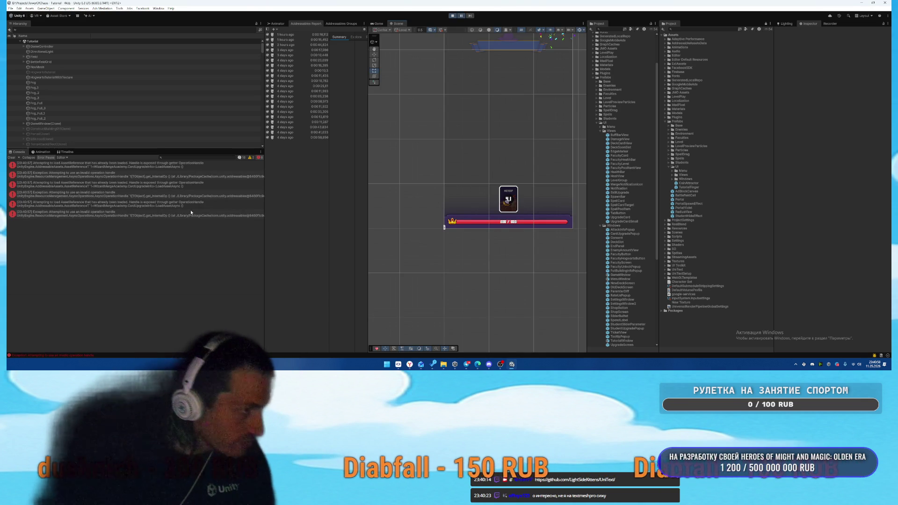
- Read the Console exceptions' stack traces and open the failing AllPickSystem.cs line in Rider
left_click(143, 175)
left_click(139, 193)
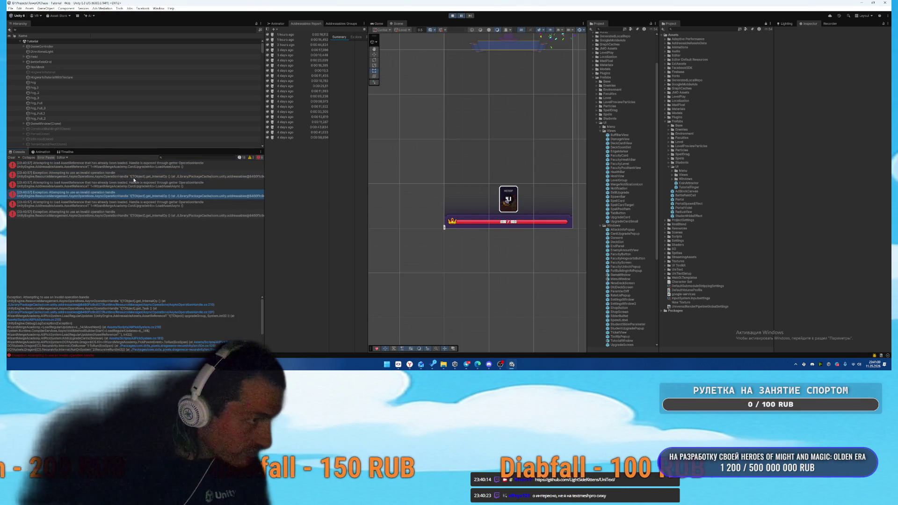
left_click(154, 165)
left_click(200, 304)
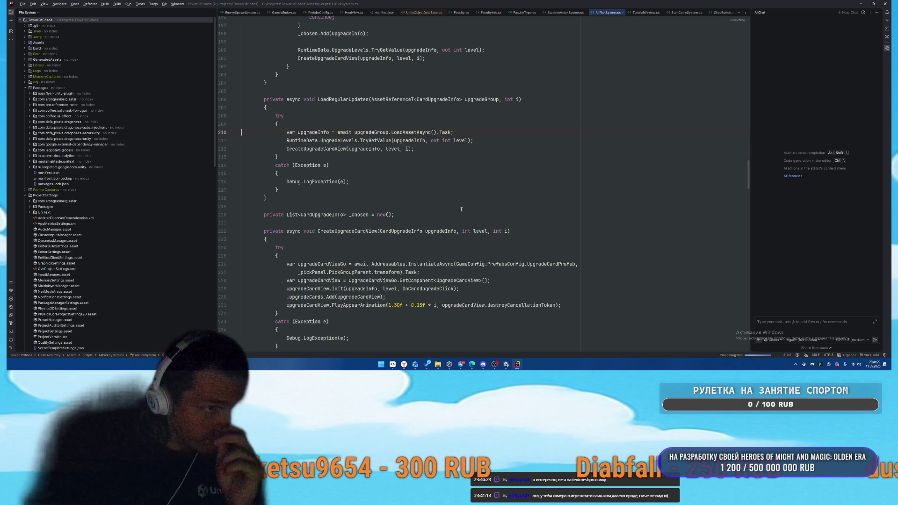
- Cycle through the browser and Unity back to AllPickSystem.cs, then start typing 'поправь' into Rider's AI Chat
left_click(404, 364)
key("alt+Tab")
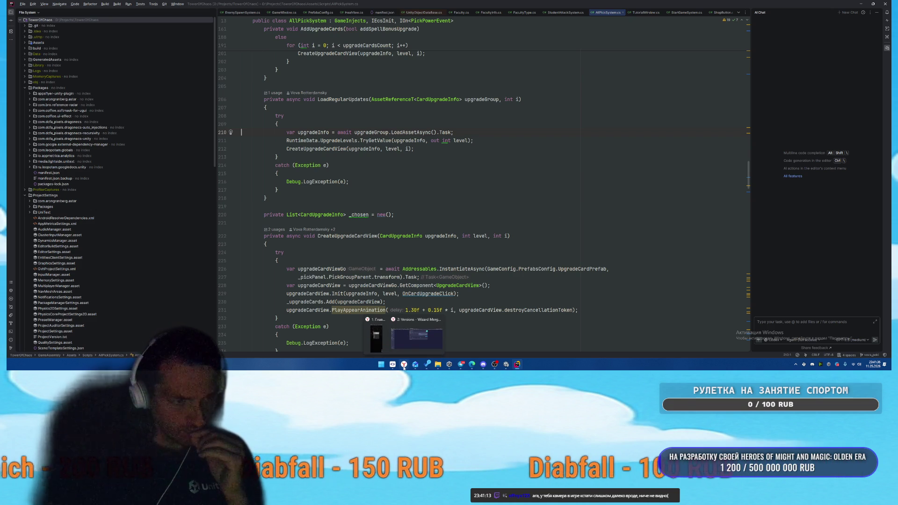
left_click(510, 365)
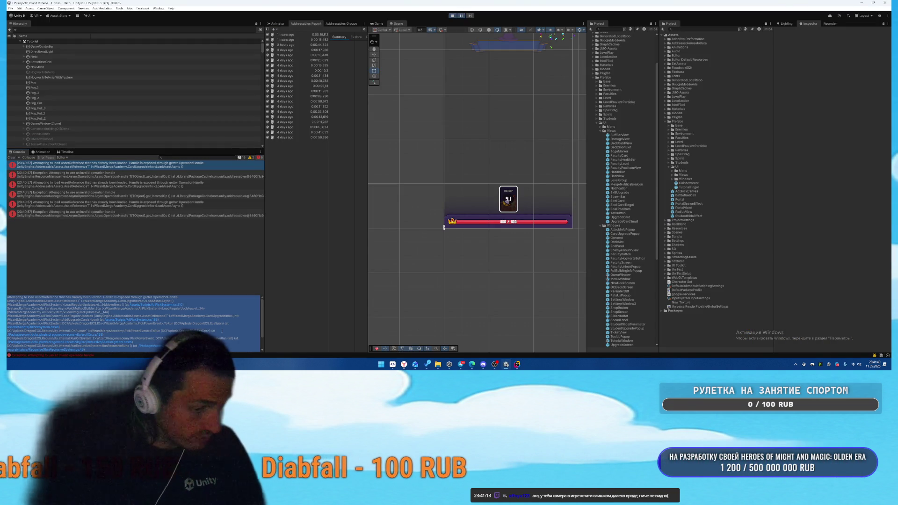
key("alt+Tab")
left_click(795, 325)
type("g")
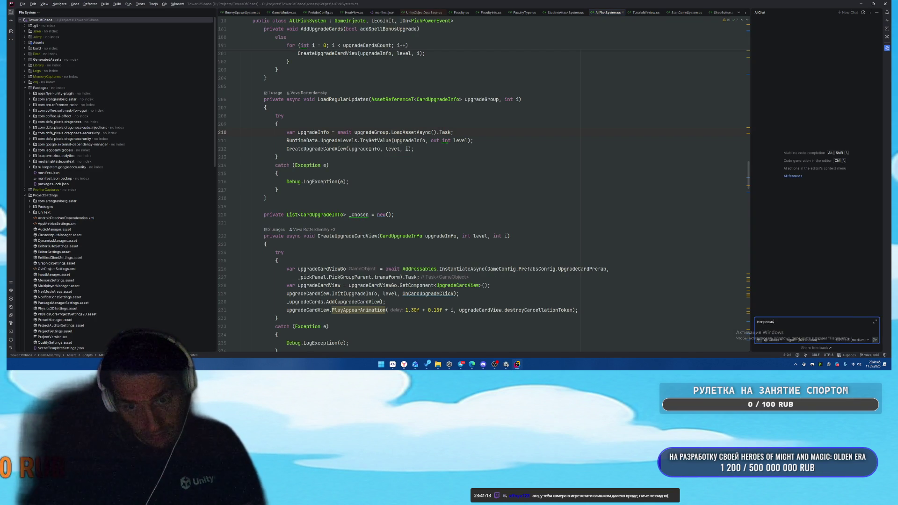
- Send the pasted Unity stack trace to AI Chat and dismiss the Take a Break notification
key("ctrl+v")
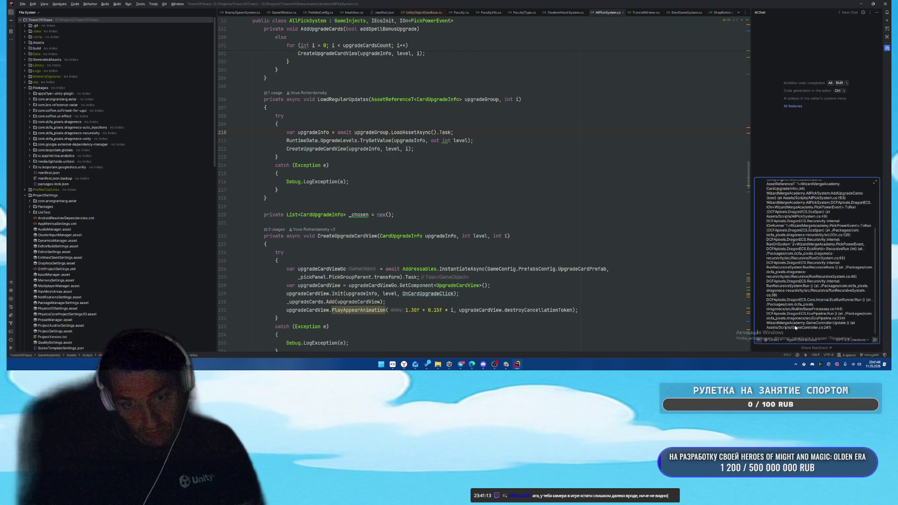
key("Return")
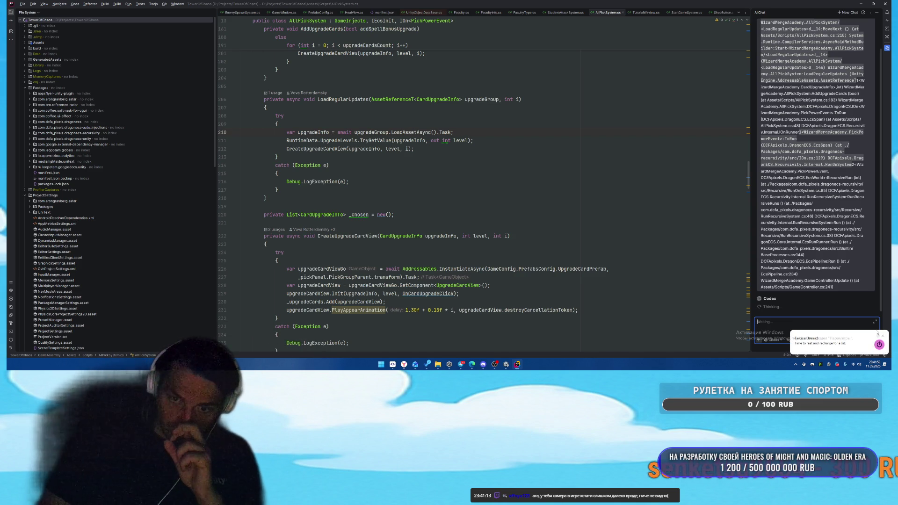
left_click(882, 336)
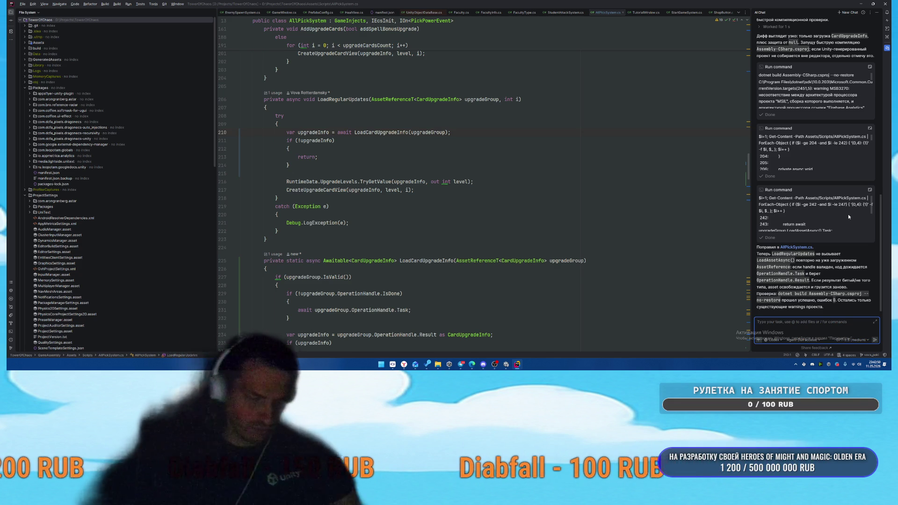
- Ask AI Chat to check the whole project ('посмотри весь прое…') for similar errors, then switch to the browser
type("посмот")
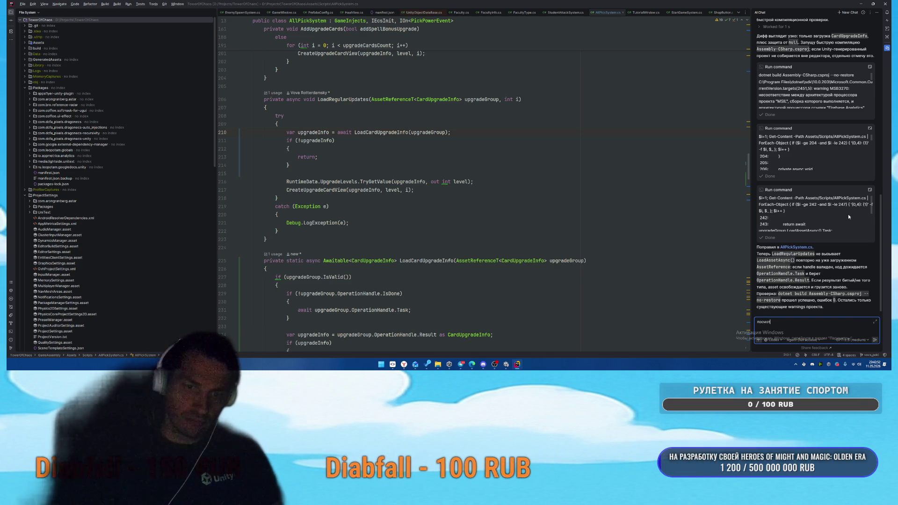
type("ри ")
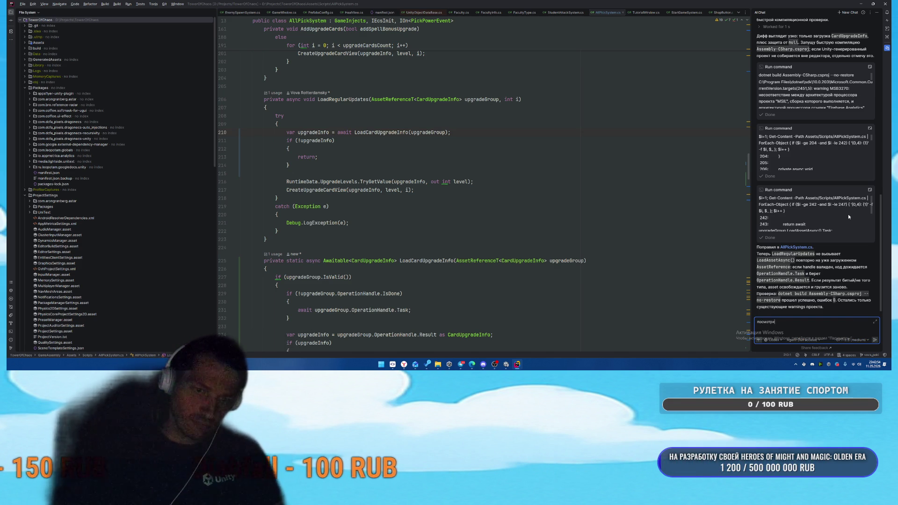
type("весь прое")
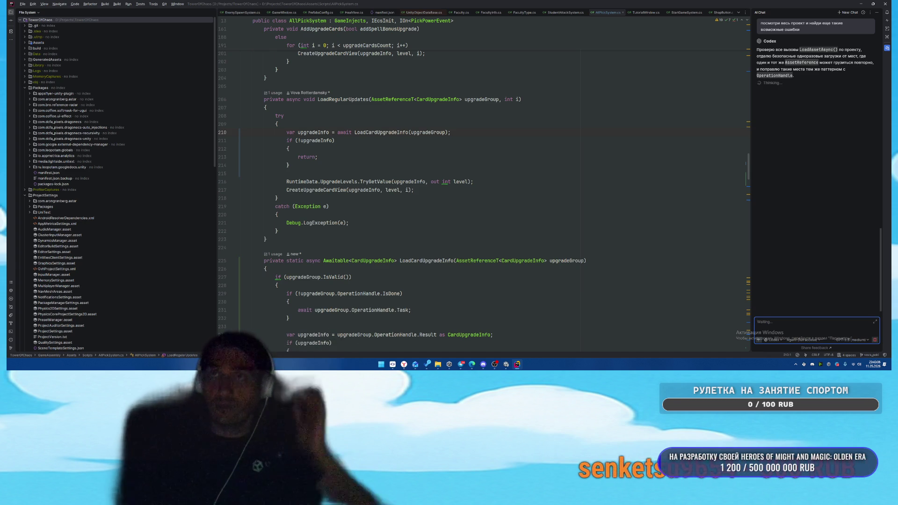
key("alt+Tab")
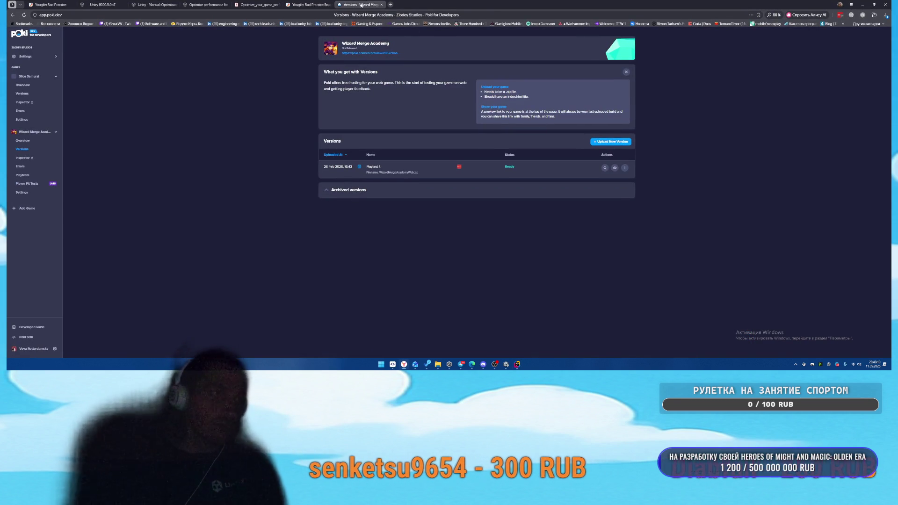
- Close the Poki Versions tab to reveal the YouGile task board
key("ctrl+w")
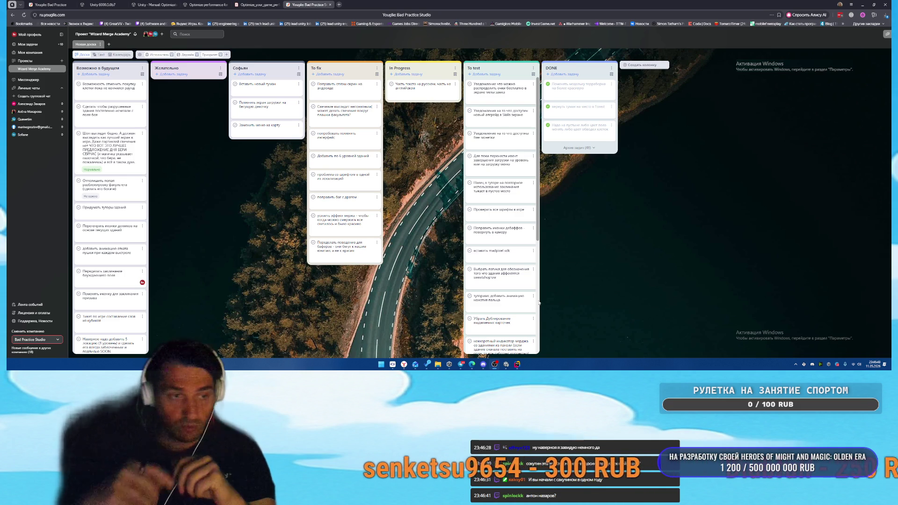
- Bring Unity forward, then bring the Rider code editor to the front
left_click(495, 365)
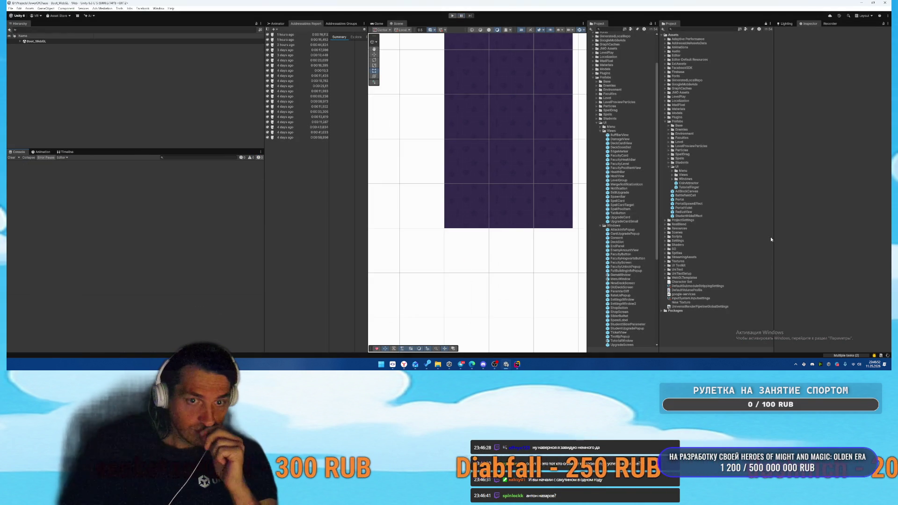
left_click(514, 365)
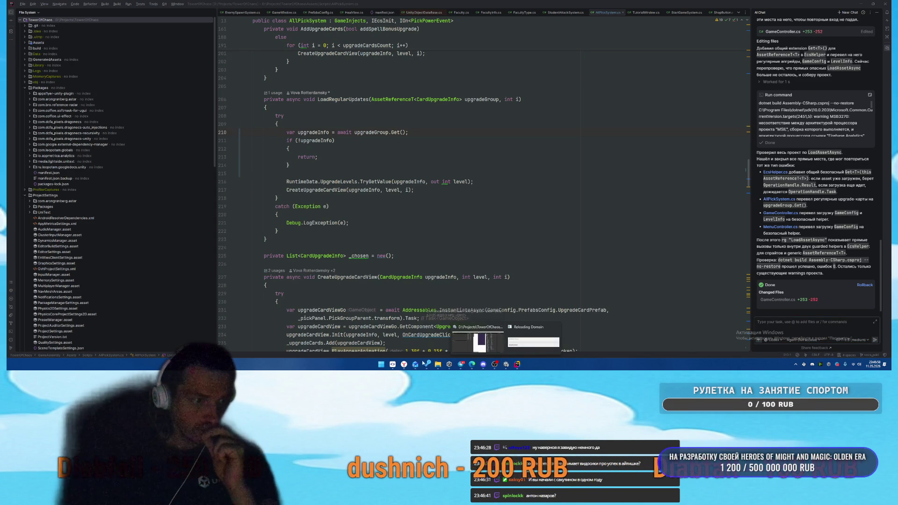
- Review SmartGit diffs for GameController.cs, MenuController.cs, EcsHelper.cs, AllPickSystem.cs and UpgradeCardSmall.prefab, then return to Unity
left_click(393, 365)
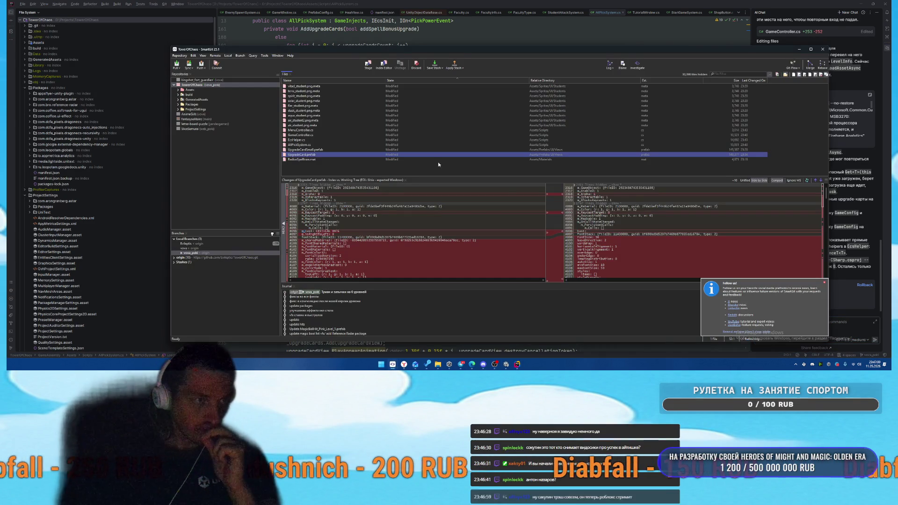
left_click(451, 136)
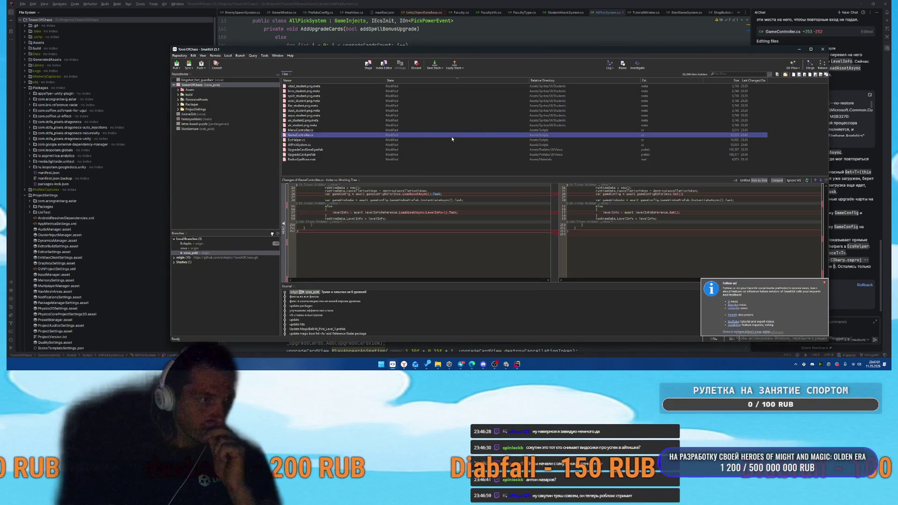
left_click(483, 131)
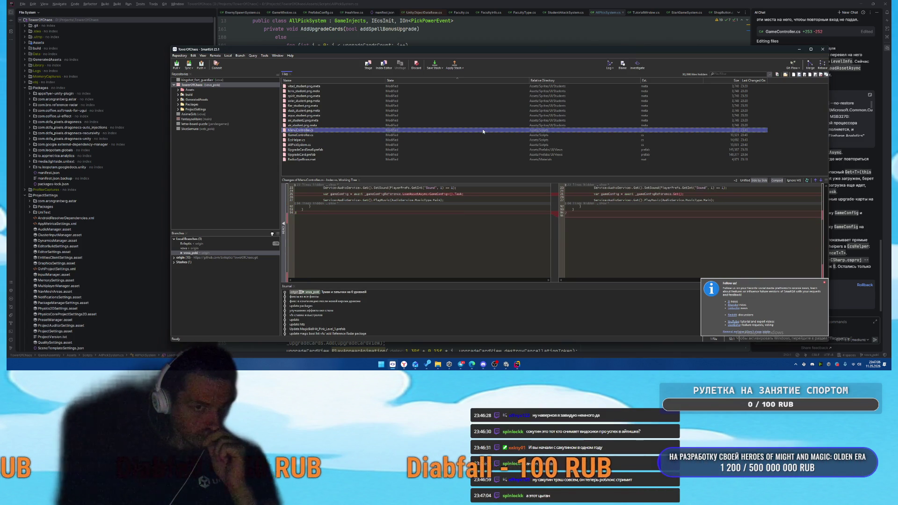
key("Down")
key("Down")
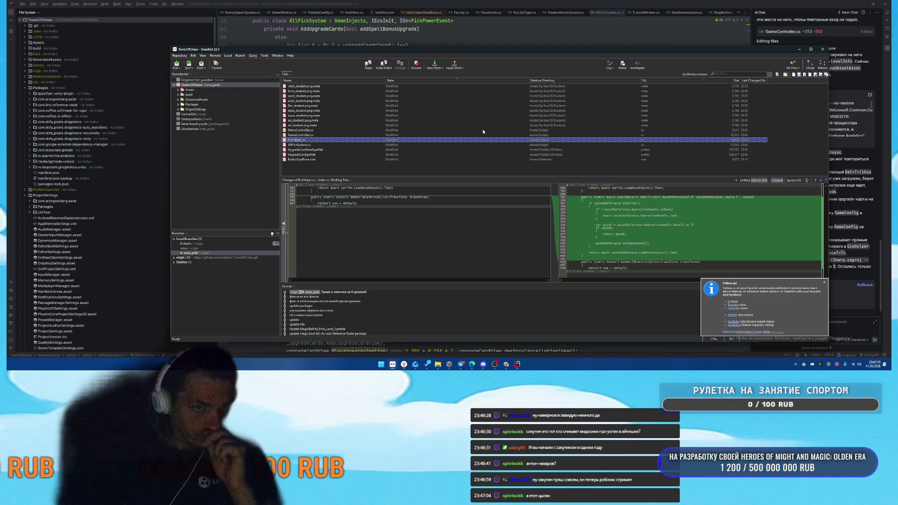
key("Down")
key("Down")
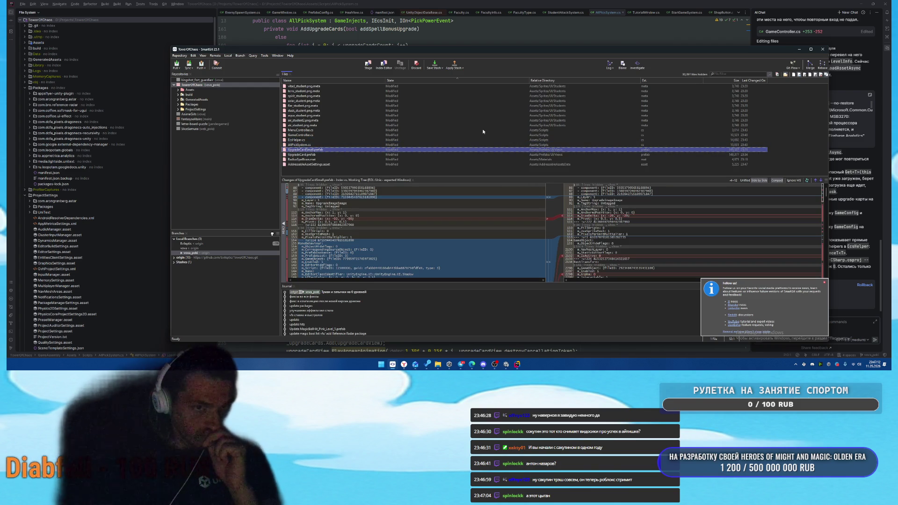
key("Down")
key("Down")
key("Down")
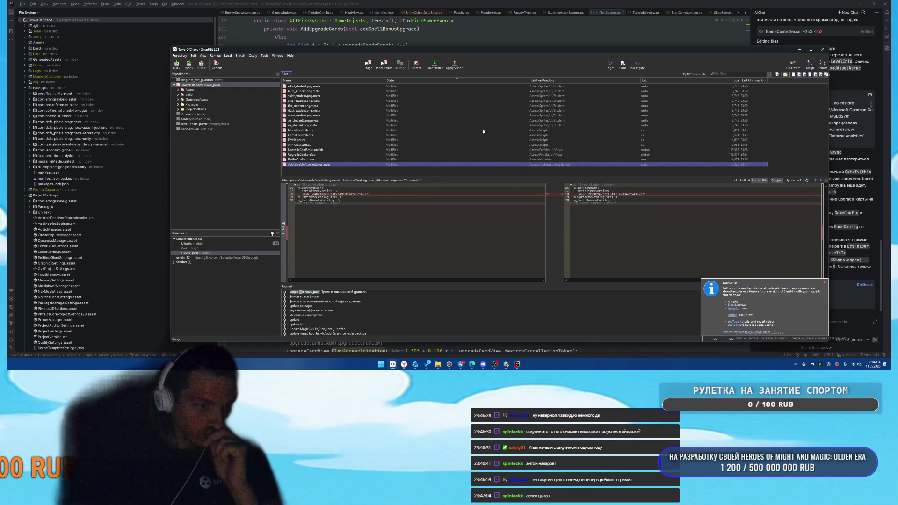
left_click(506, 364)
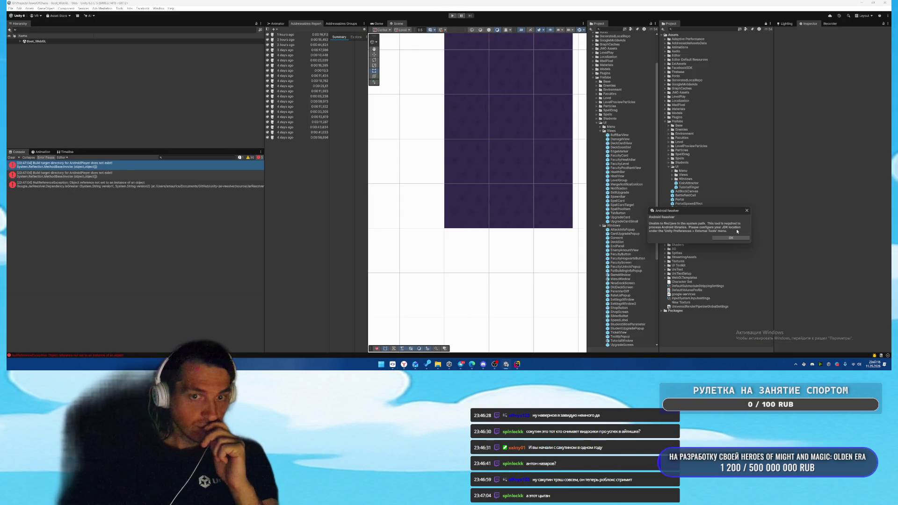
- Play the tutorial through placing the building, the battle and a Meteor cast, then select the dialog's text in Scene view
left_click(731, 238)
left_click(454, 16)
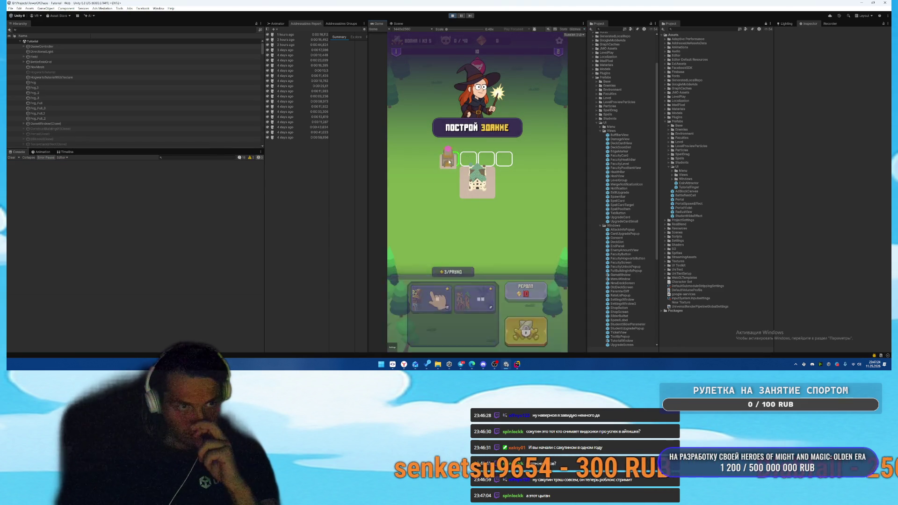
left_click_drag(449, 162, 450, 161)
left_click(527, 324)
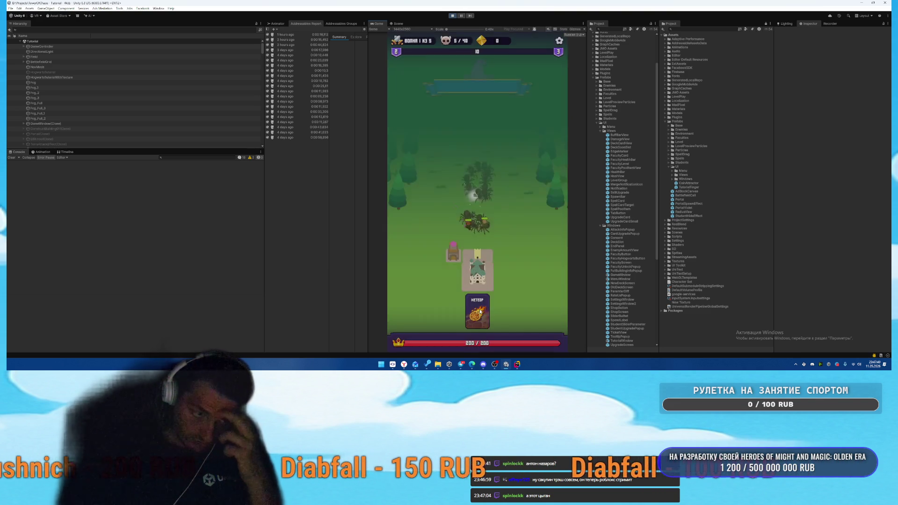
left_click(477, 311)
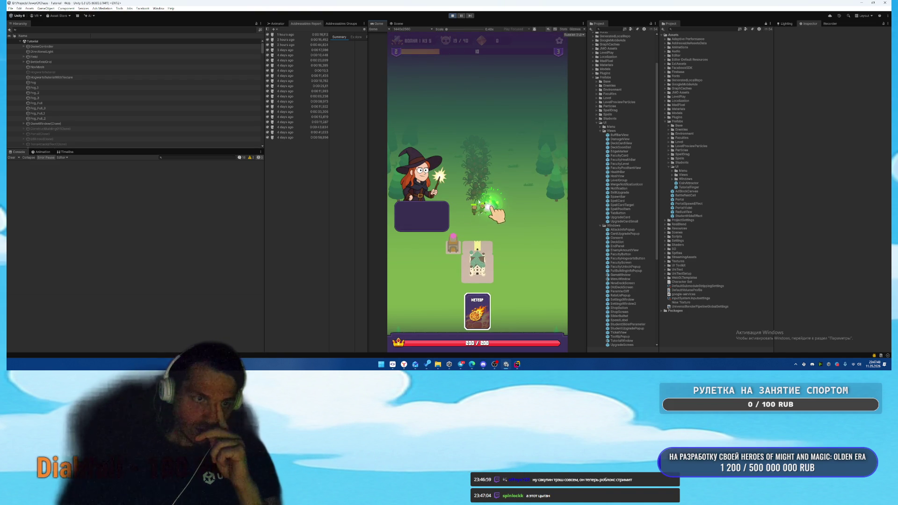
left_click(396, 23)
left_click(476, 139)
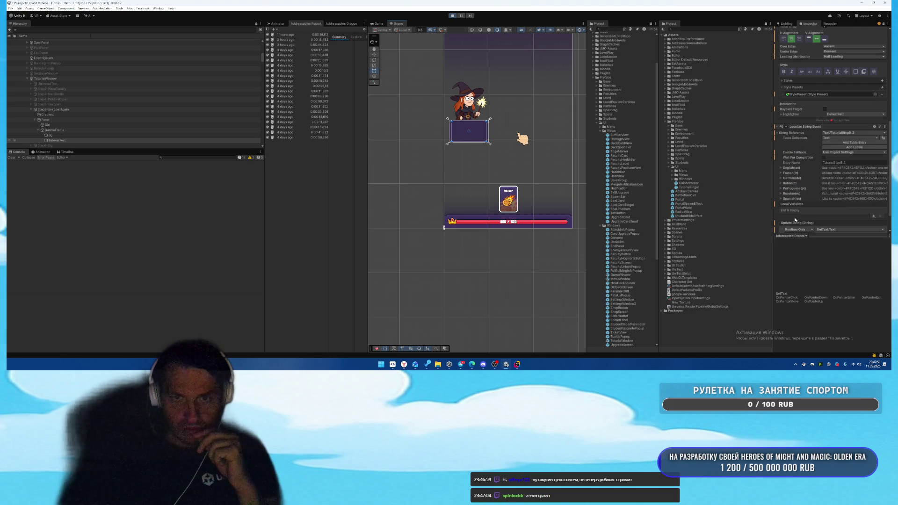
- Assign TutorialText as the target of the Localize String Event's Update String
scroll(804, 213, "up", 2)
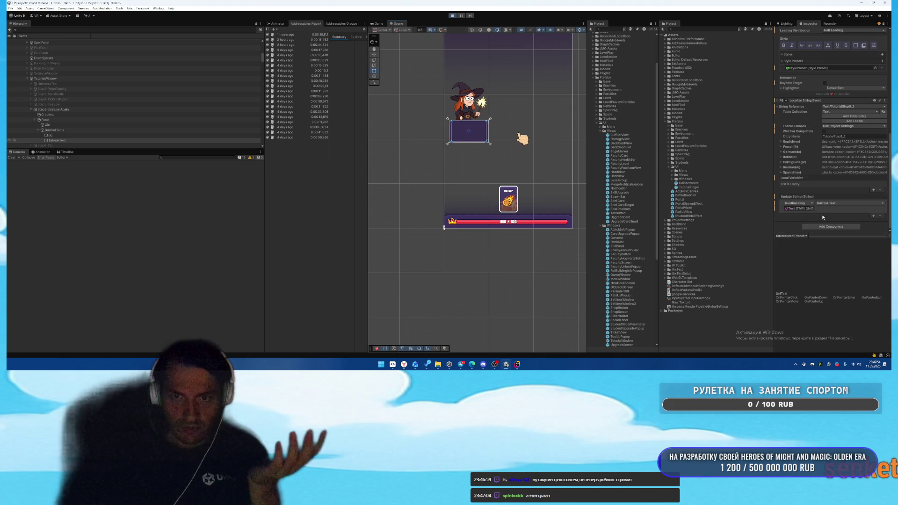
scroll(830, 213, "up", 2)
scroll(830, 213, "down", 2)
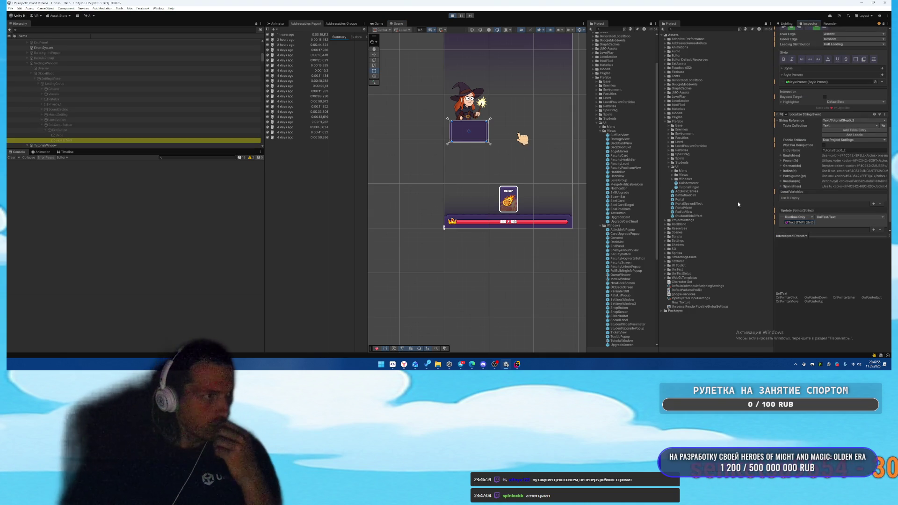
scroll(842, 193, "up", 10)
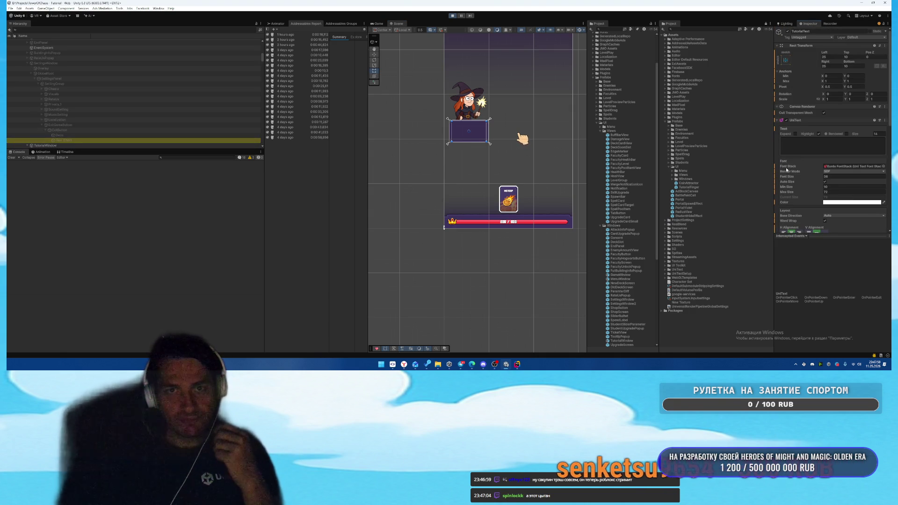
scroll(163, 119, "down", 5)
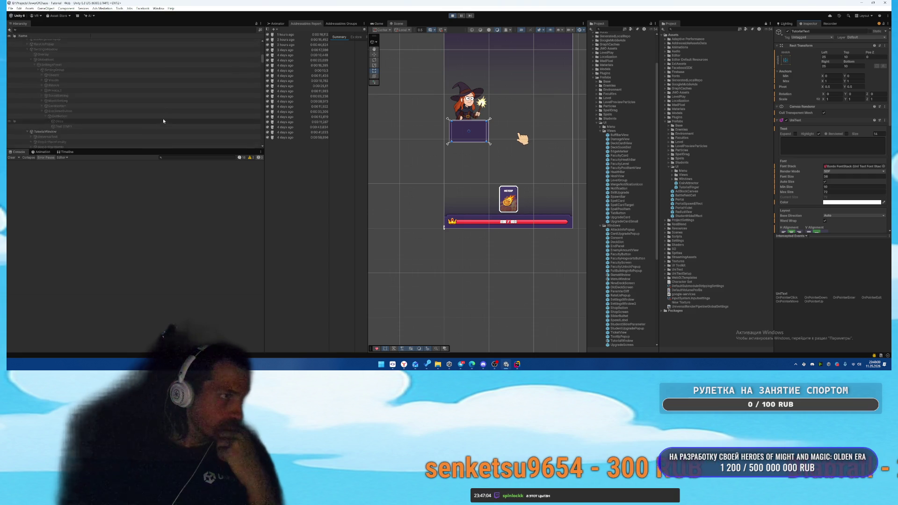
left_click_drag(138, 125, 758, 214)
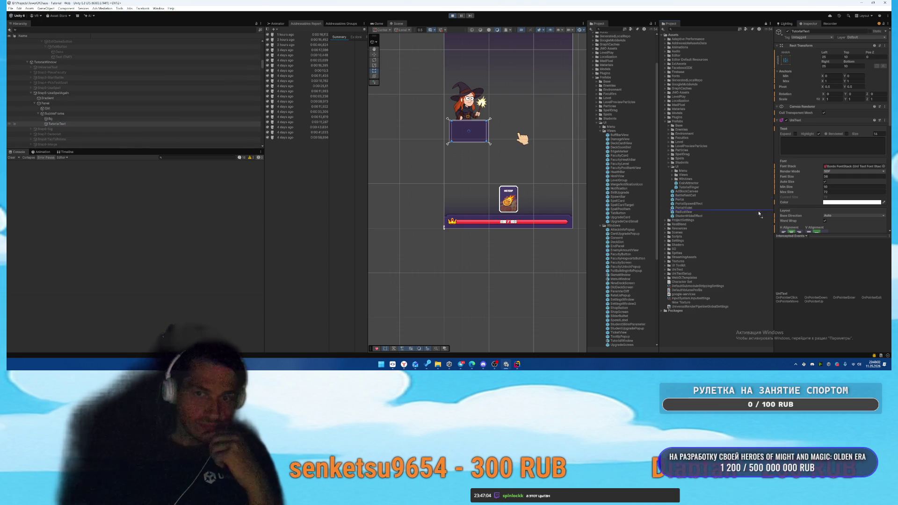
scroll(831, 216, "down", 8)
left_click_drag(831, 216, 803, 171)
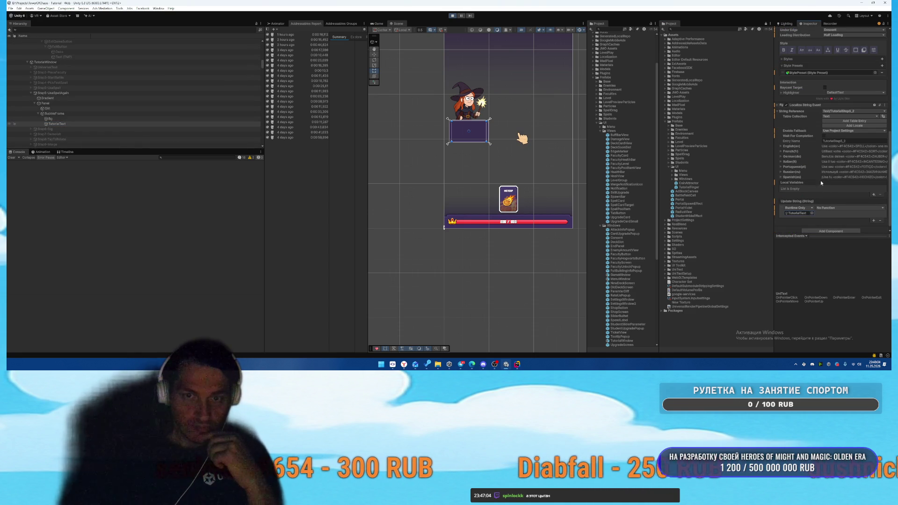
- Choose UniText.SetText as the Update String function
scroll(829, 207, "up", 4)
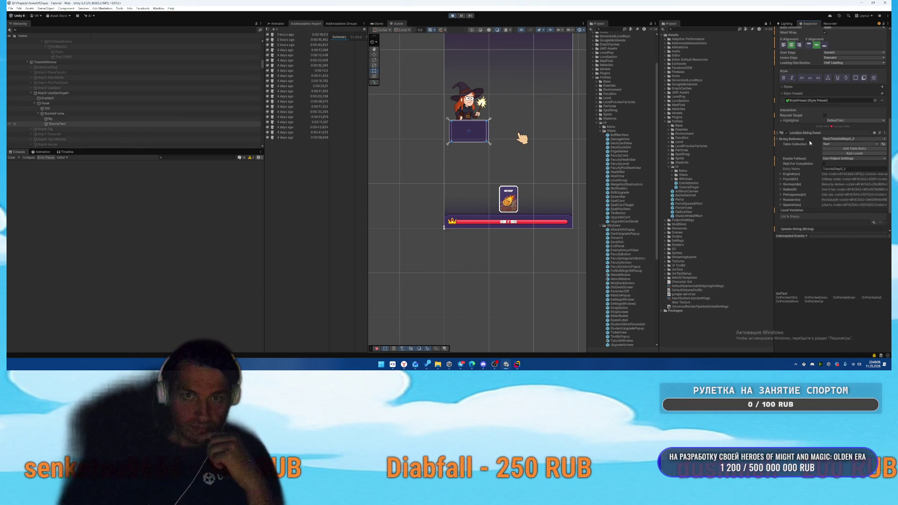
scroll(840, 202, "down", 5)
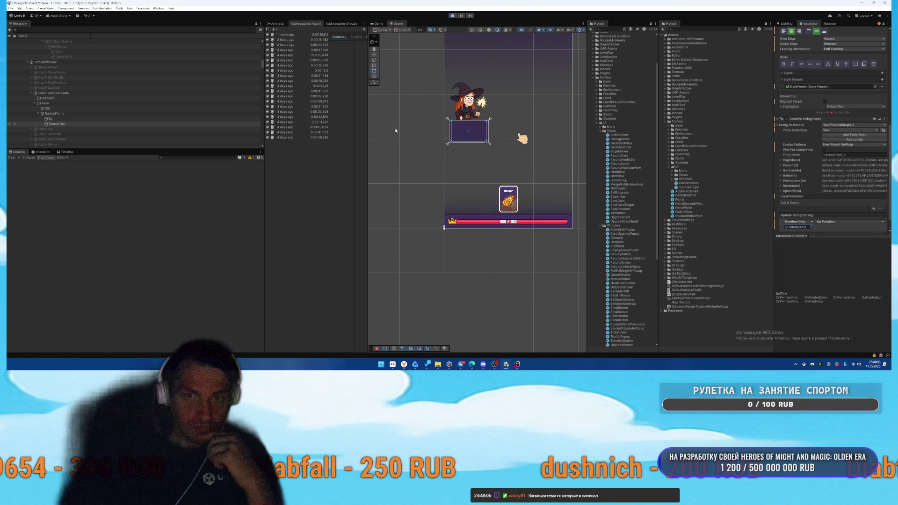
left_click(837, 203)
mouse_move(838, 234)
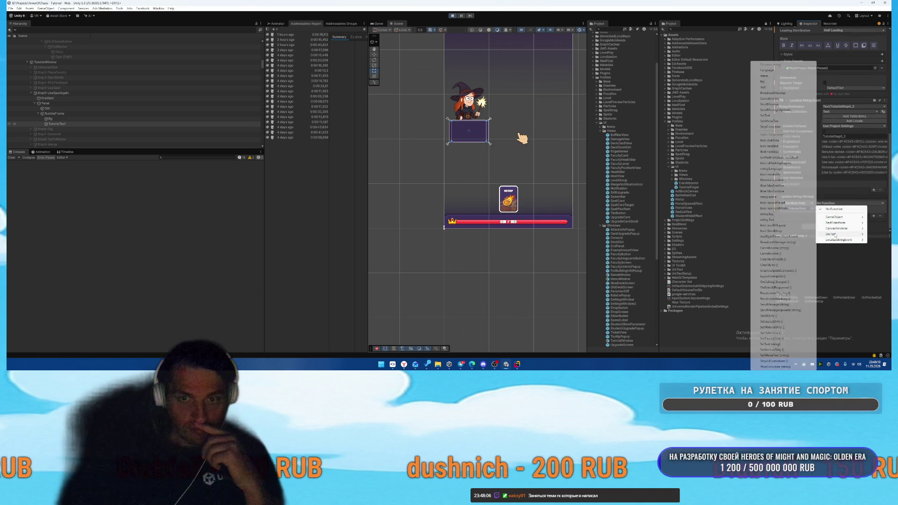
left_click(770, 116)
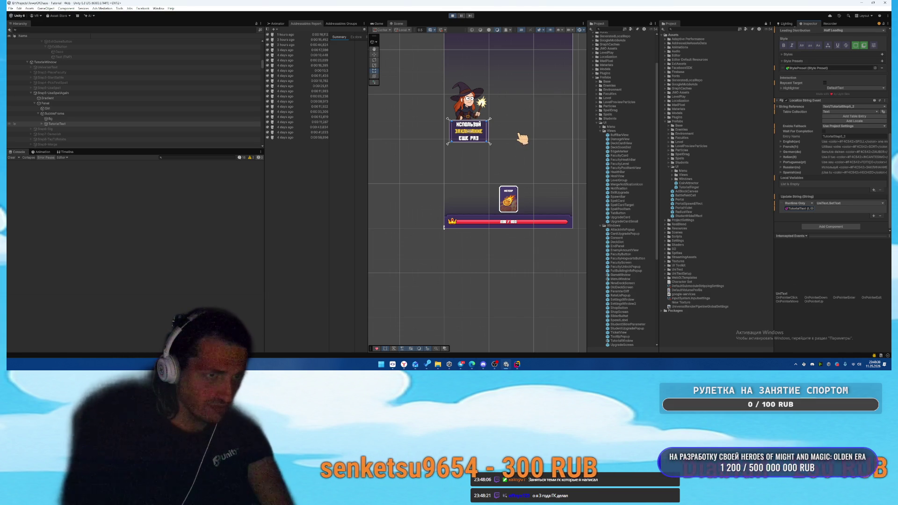
- Stop Play mode, open the TutorialWindow prefab, and select Step5-UseSpellAgain's TutorialText
left_click(453, 16)
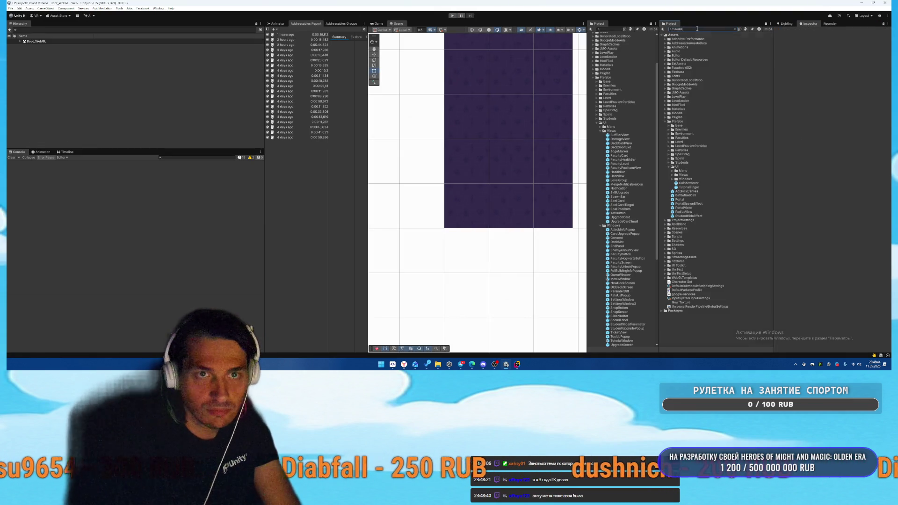
type("Win")
double_click(675, 39)
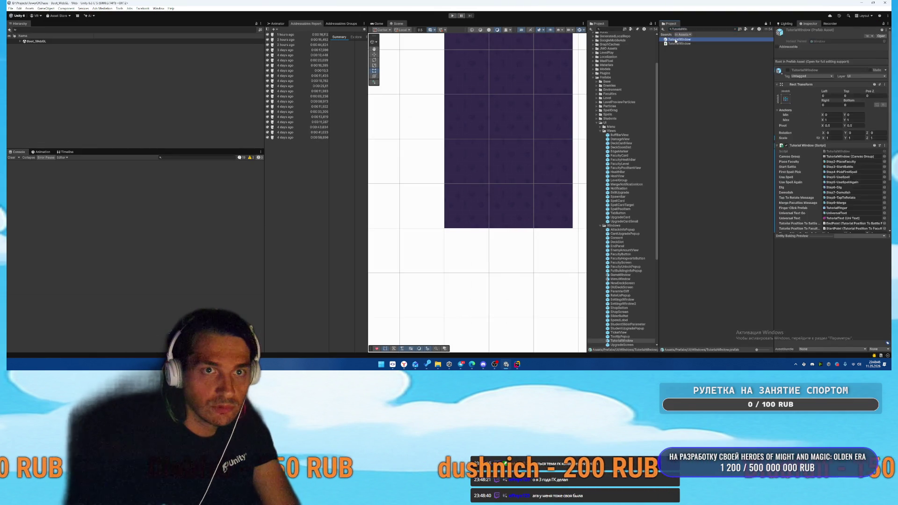
scroll(124, 108, "down", 5)
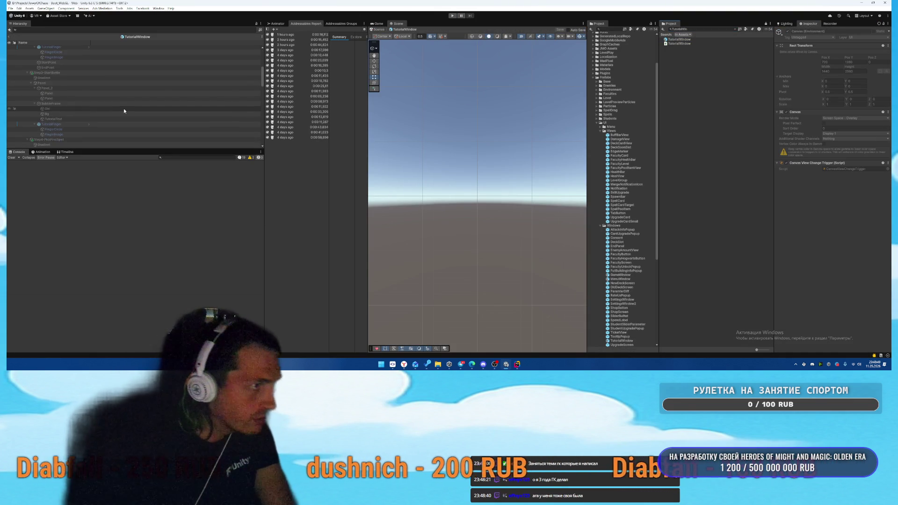
scroll(132, 84, "down", 6)
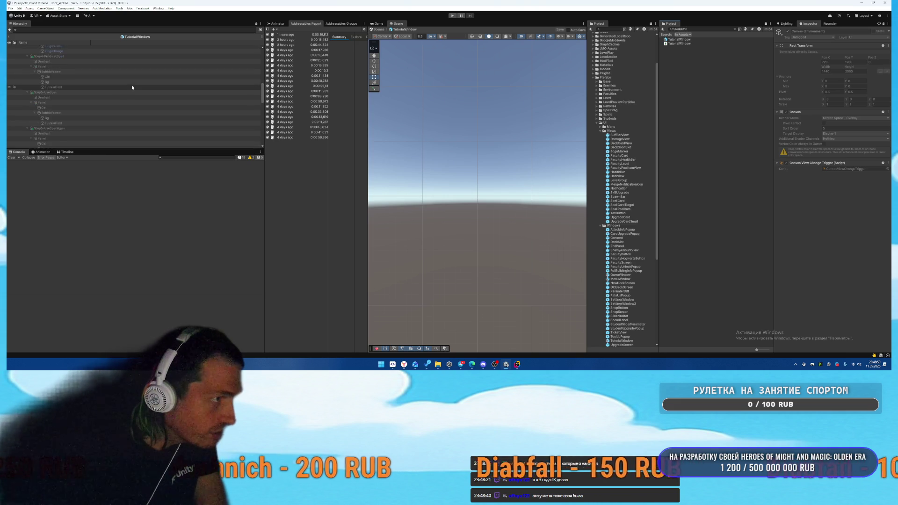
scroll(129, 118, "down", 1)
left_click(70, 131)
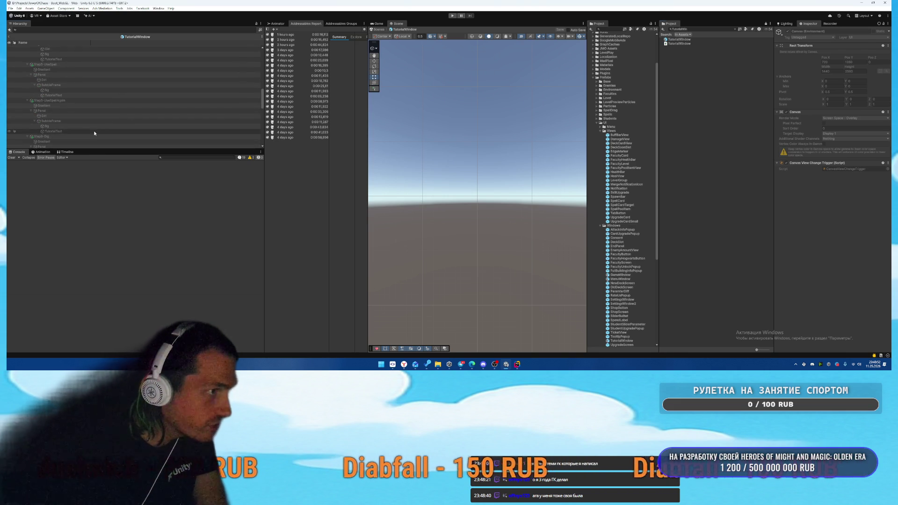
- Set its Update String to TutorialText's UniText.SetText, then select another TutorialText to check it
scroll(804, 194, "down", 3)
scroll(816, 148, "down", 3)
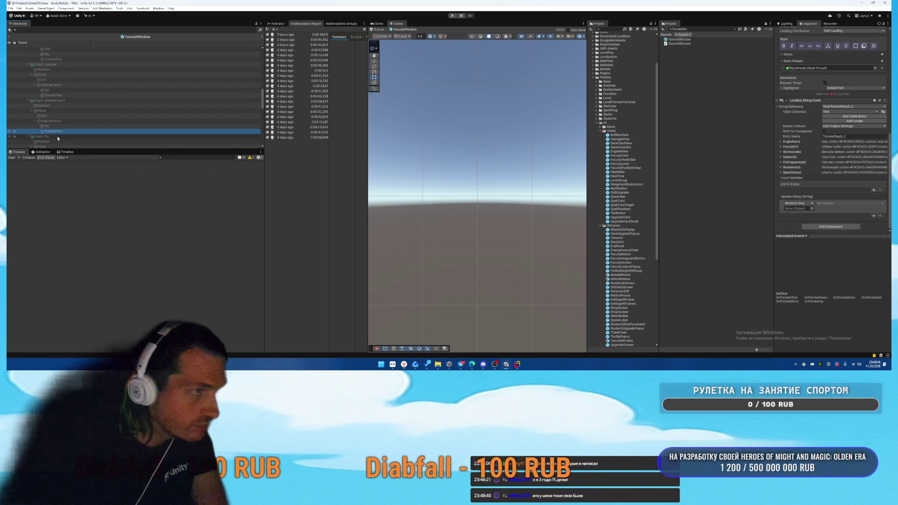
scroll(838, 165, "up", 2)
scroll(831, 165, "down", 1)
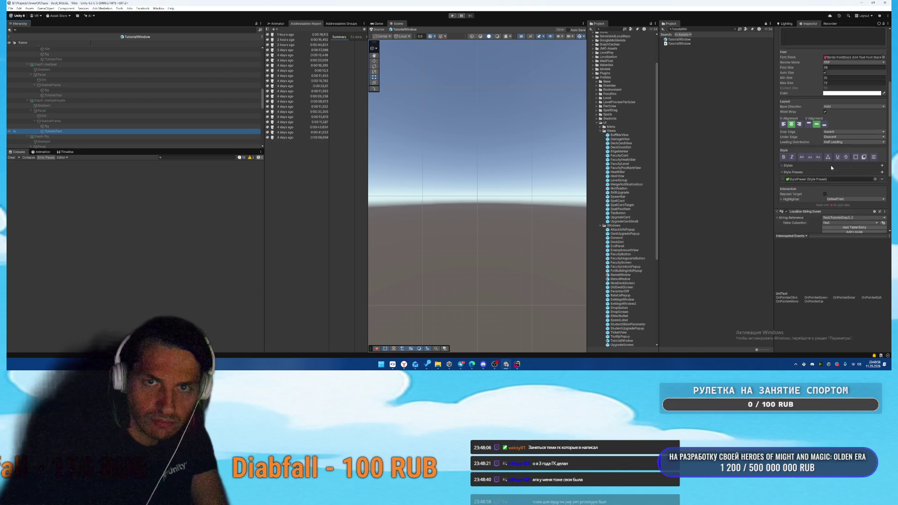
scroll(831, 167, "down", 2)
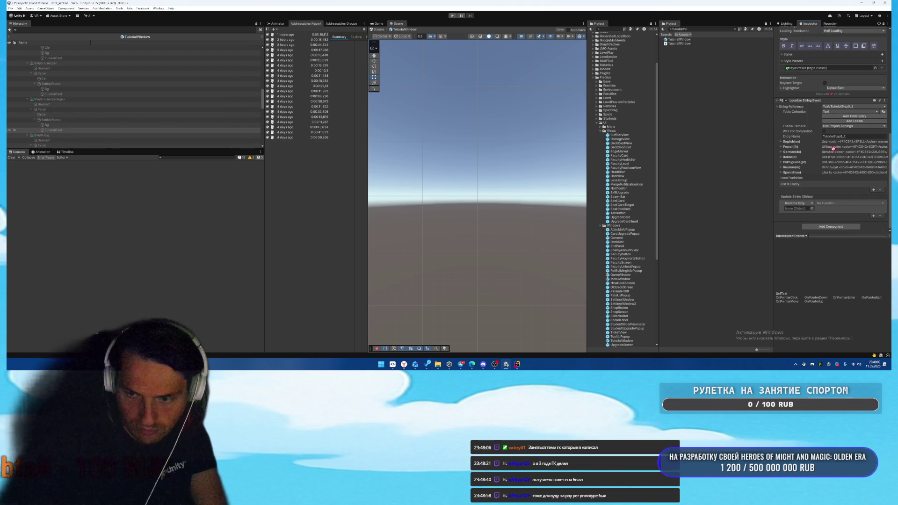
left_click_drag(795, 211, 795, 210)
left_click(826, 204)
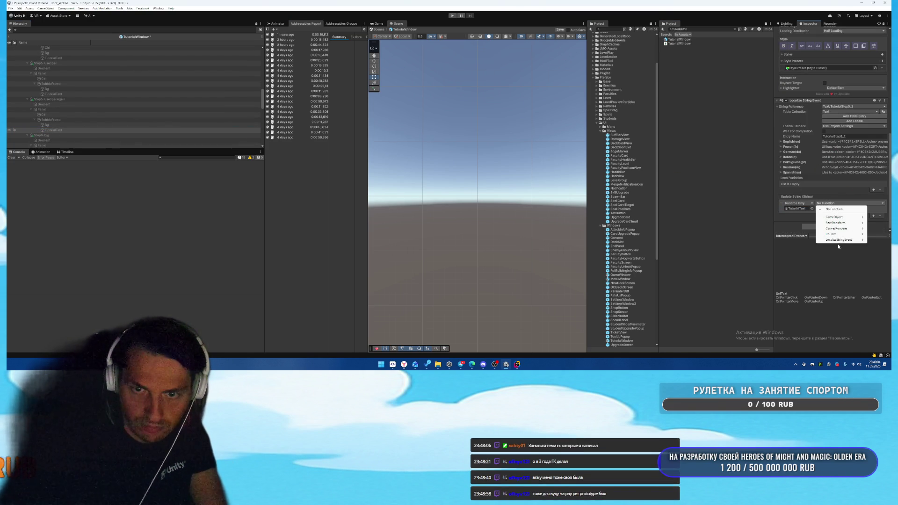
mouse_move(835, 233)
left_click(766, 116)
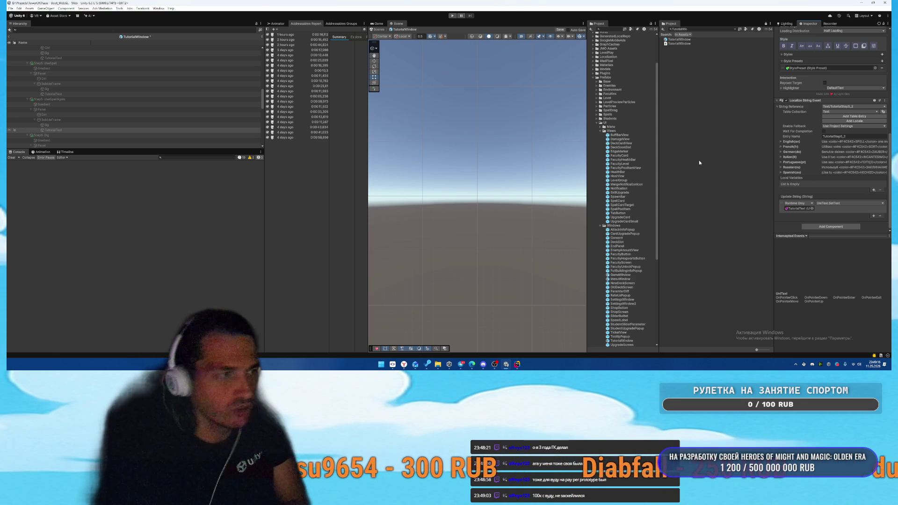
left_click(165, 94)
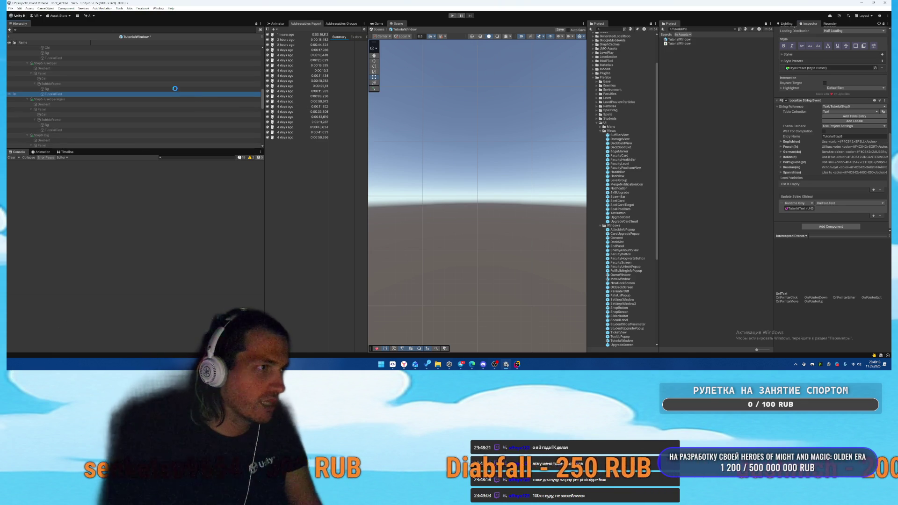
- Exit Prefab Mode and replay the tutorial, placing the building and merging the tower card, then switch to the browser
left_click(14, 39)
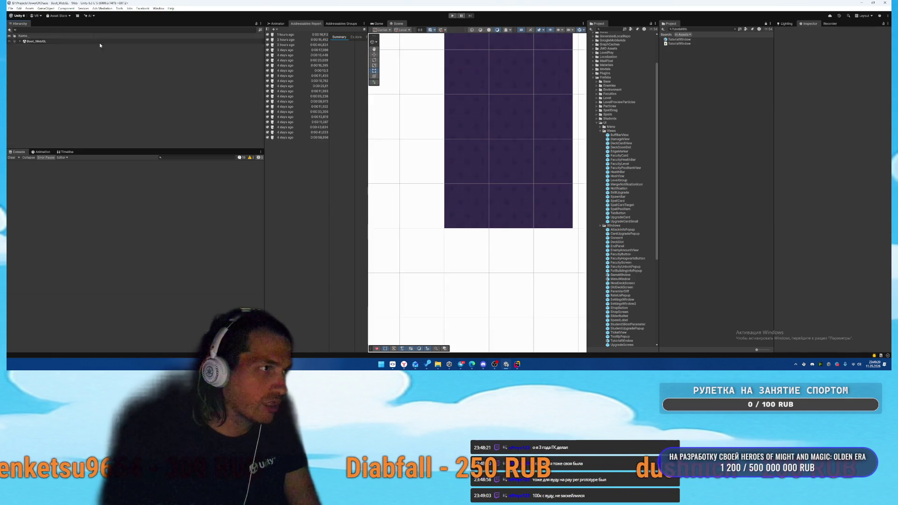
left_click(452, 16)
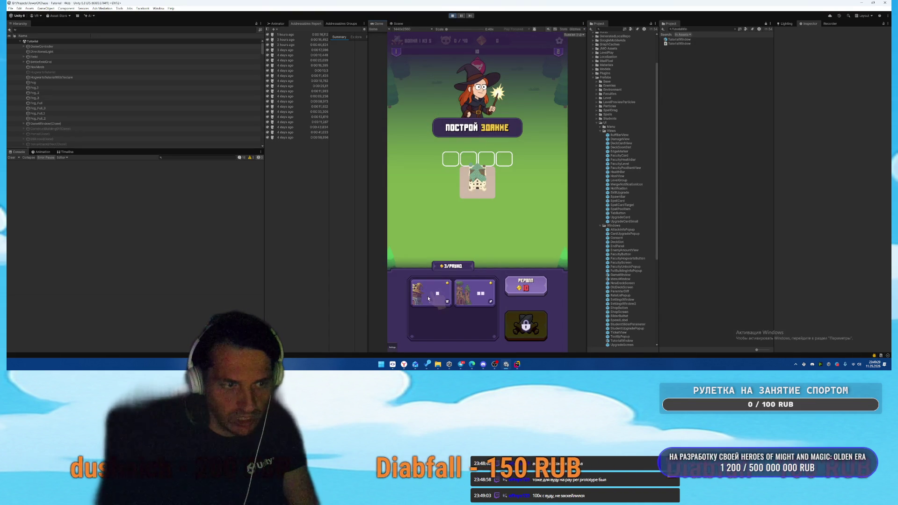
left_click_drag(440, 162, 450, 160)
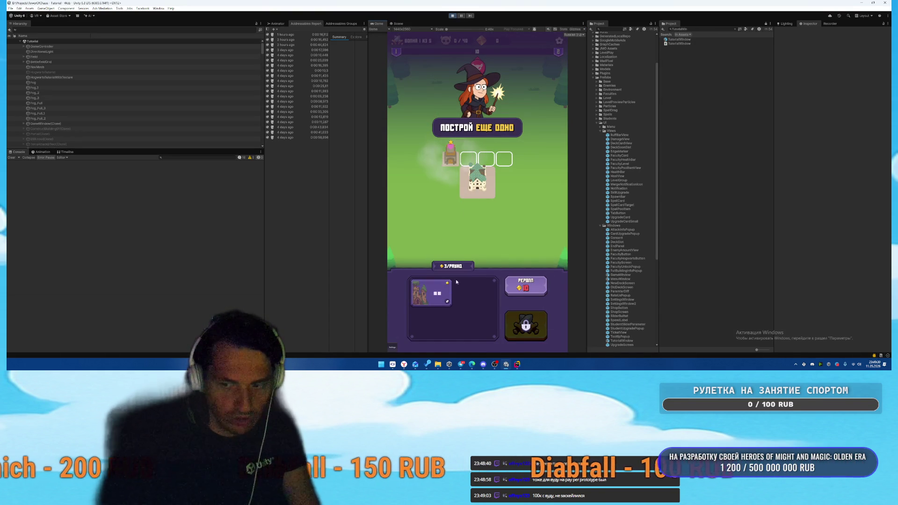
mouse_move(502, 172)
left_mouse_down()
mouse_move(520, 150)
mouse_move(484, 152)
left_mouse_up()
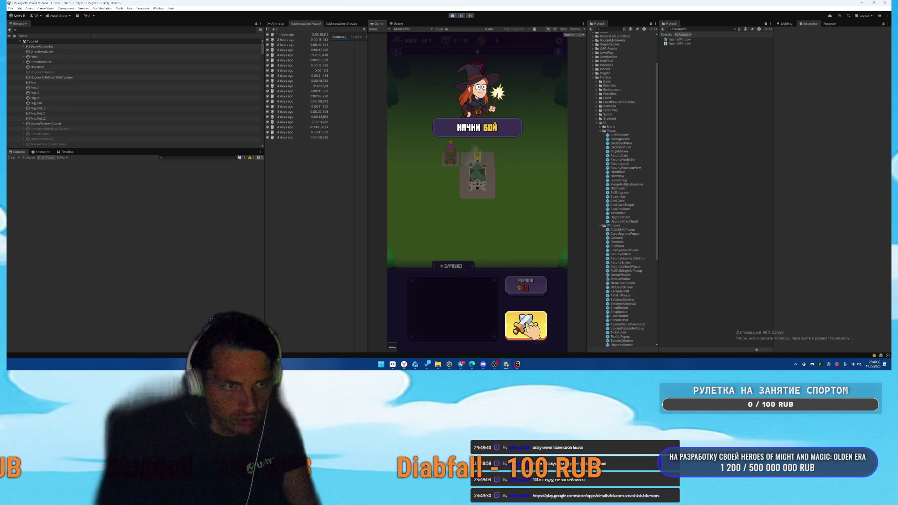
key("alt+Tab")
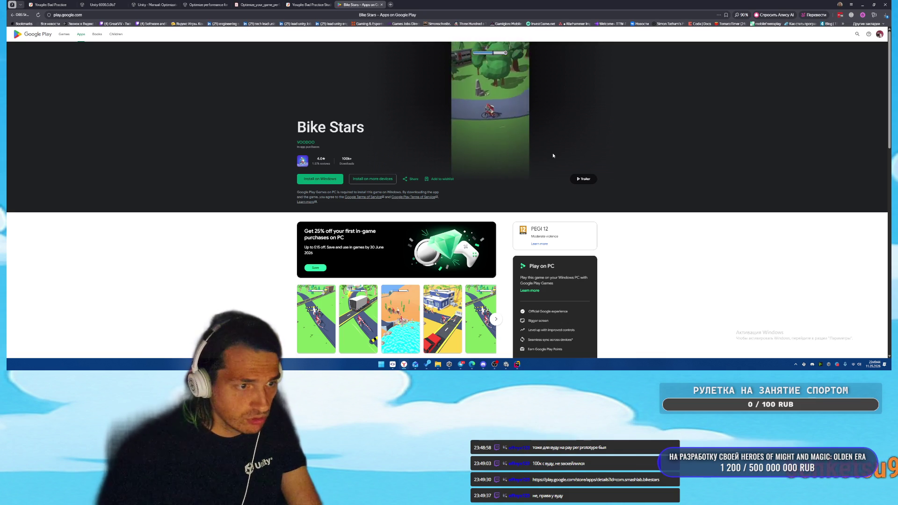
- Browse the Bike Stars screenshot gallery through the desert, town-street and green-field images, then close it
scroll(600, 218, "down", 2)
scroll(487, 244, "down", 2)
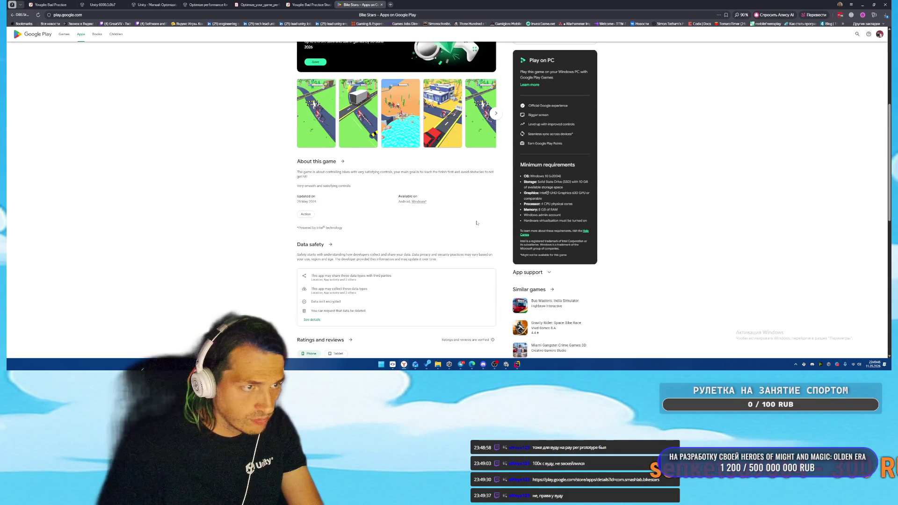
scroll(331, 196, "up", 2)
left_click(331, 195)
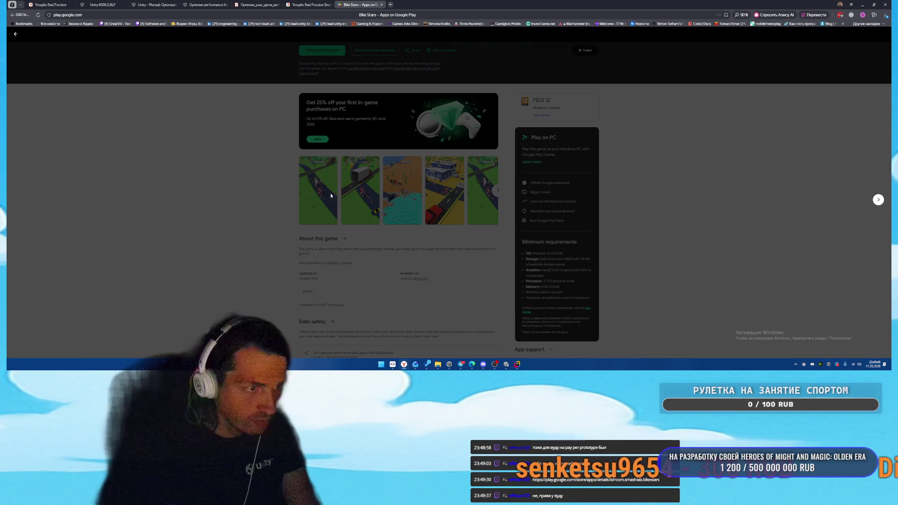
left_click(878, 200)
left_click(878, 200)
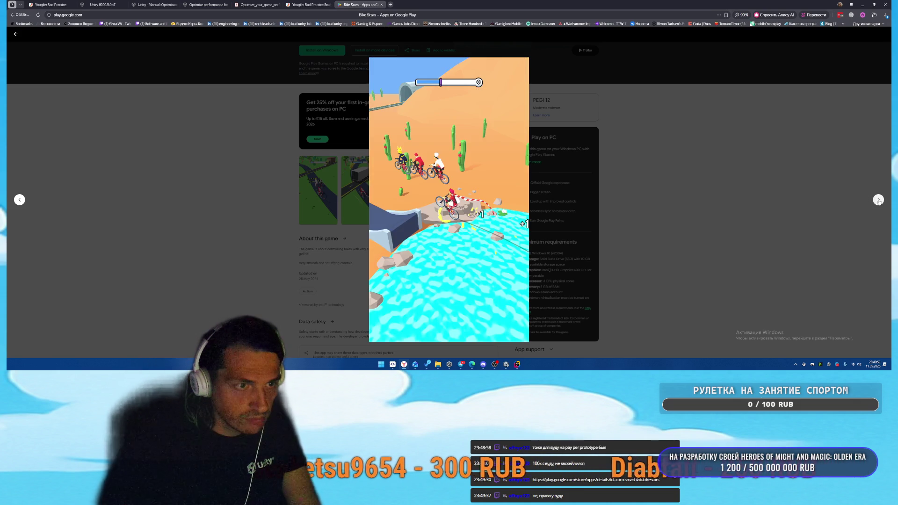
left_click(878, 201)
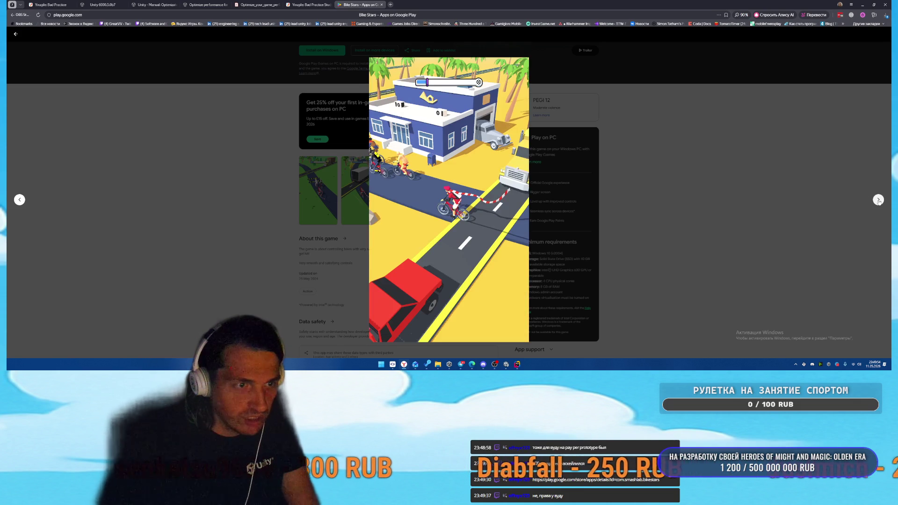
left_click(879, 200)
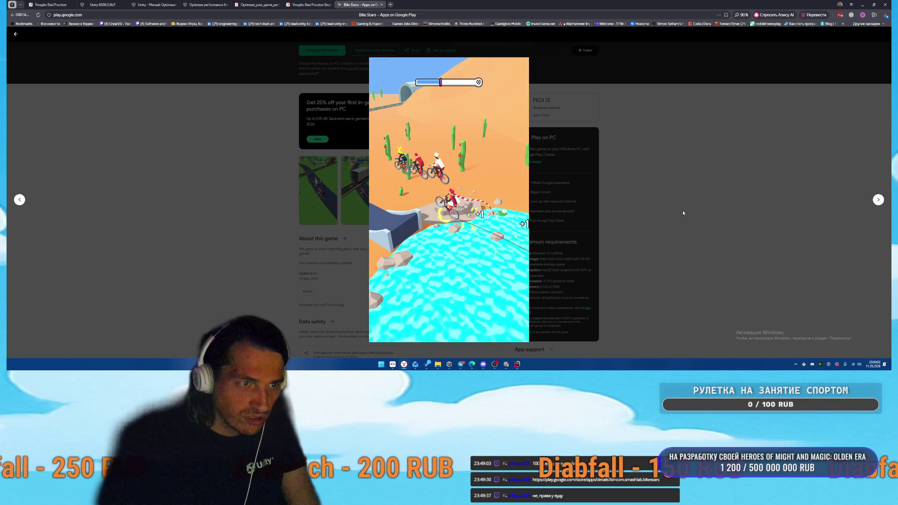
left_click(683, 213)
- Open the Bike Stars trailer from the top of the store page
scroll(440, 241, "down", 2)
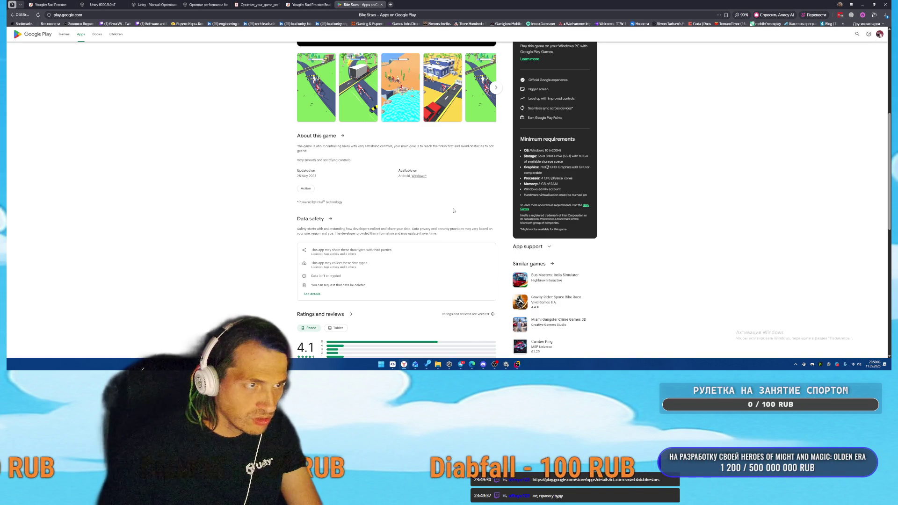
scroll(453, 211, "up", 5)
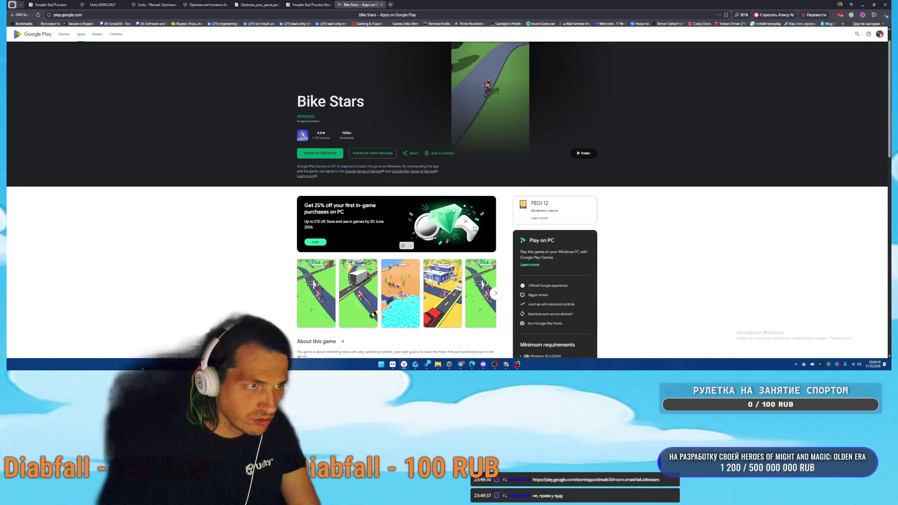
left_click(581, 179)
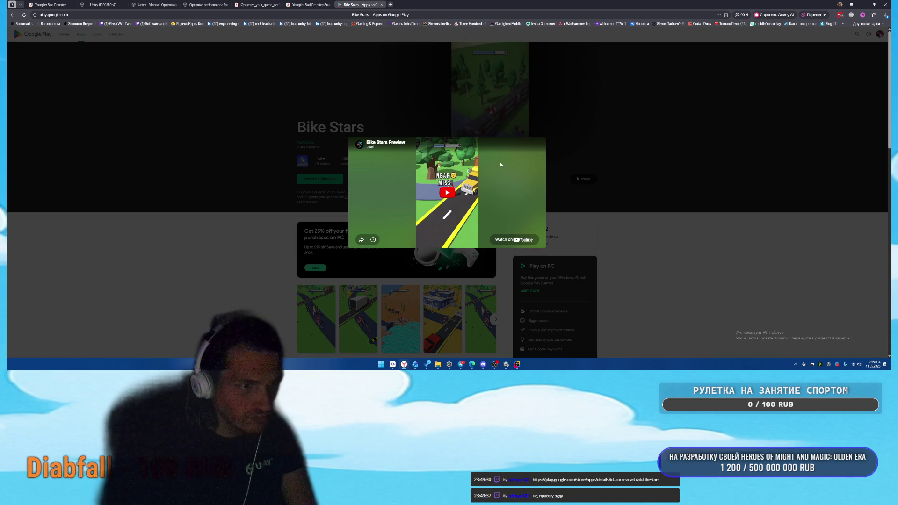
- Watch the Bike Stars trailer full screen, then close the video and the store tab
left_click(447, 194)
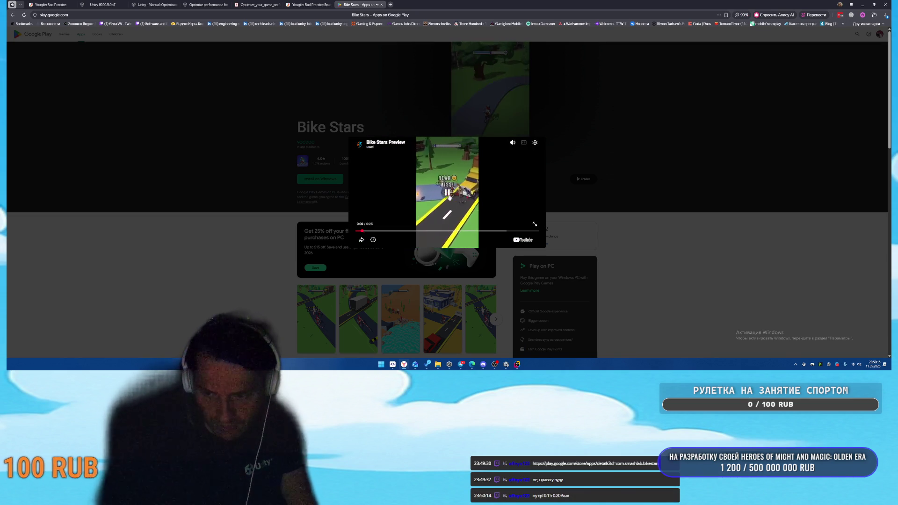
left_click(535, 225)
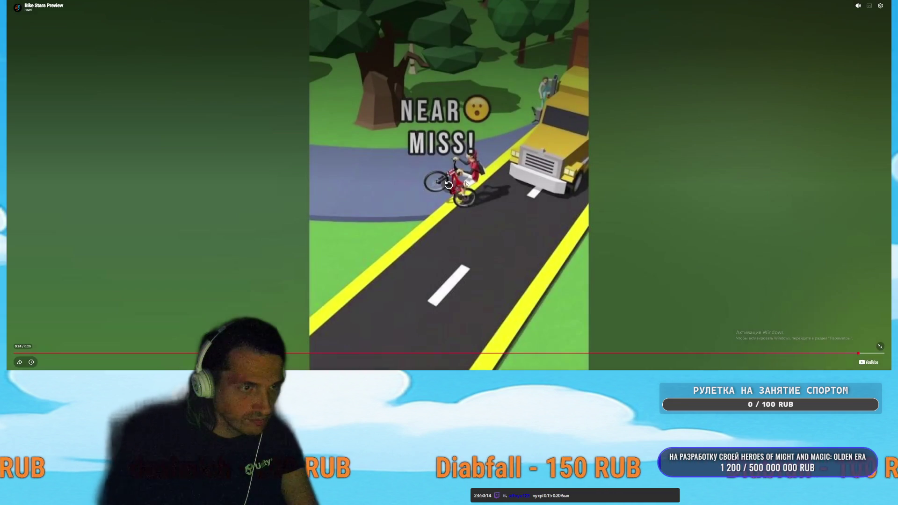
key("Escape")
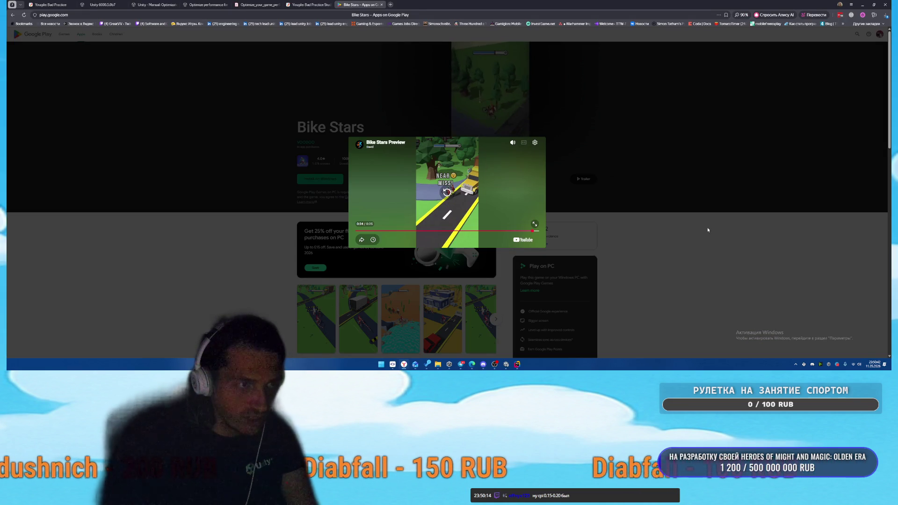
left_click(448, 128)
key("ctrl+w")
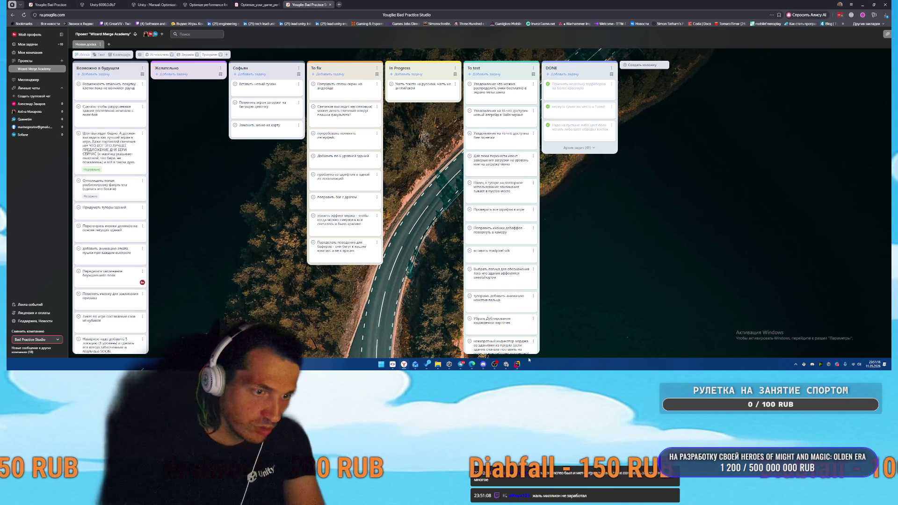
- Bring the Unity editor with the running tutorial level back to the front
left_click(507, 365)
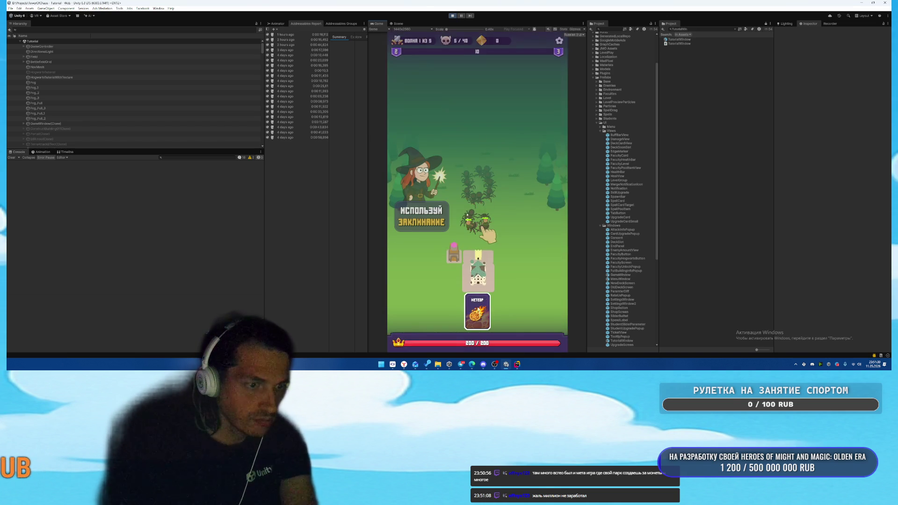
- Cast the МЕТЕОР spell on the spider group
left_click(486, 224)
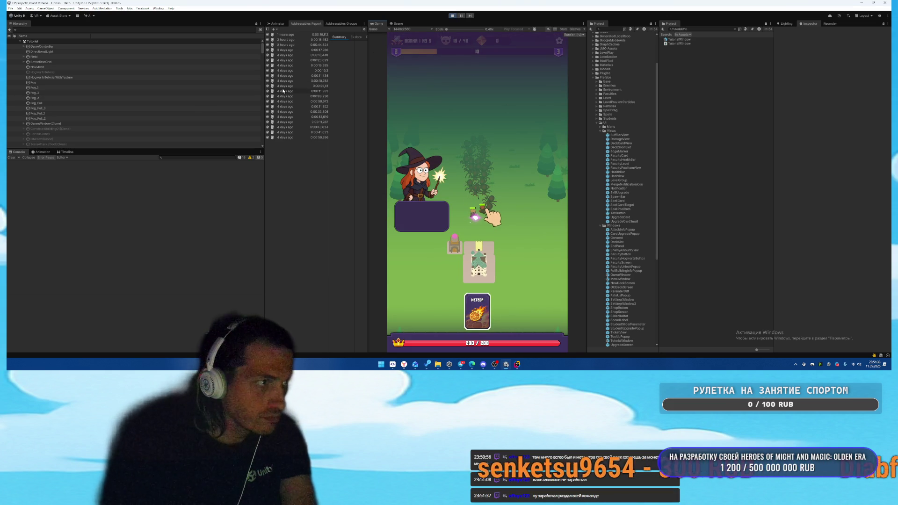
scroll(194, 108, "down", 10)
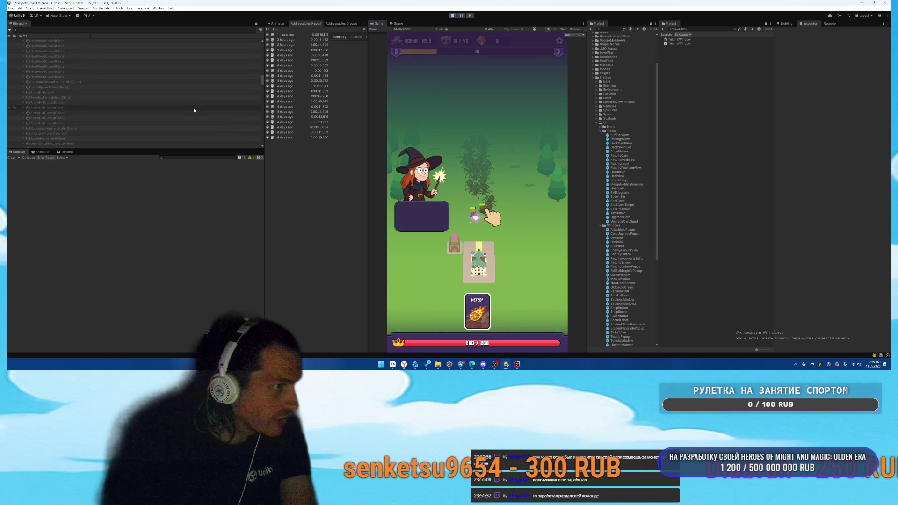
scroll(194, 110, "down", 10)
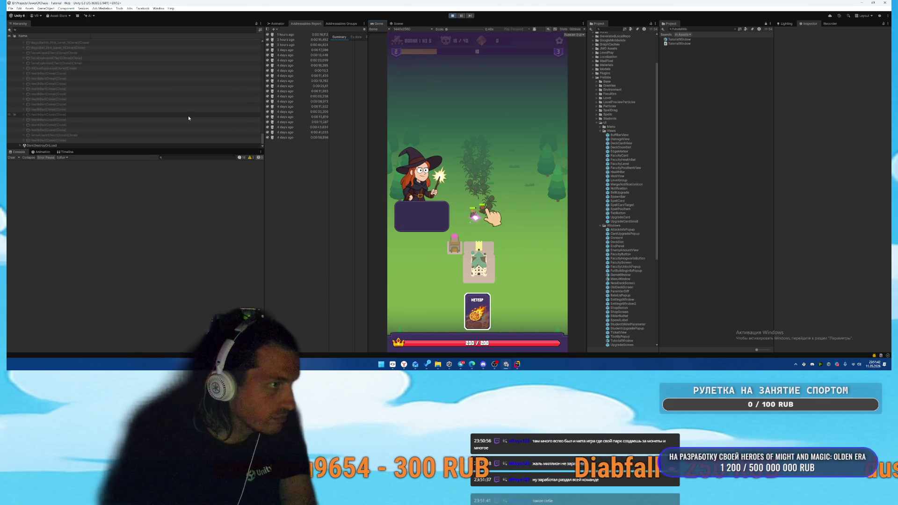
scroll(187, 117, "up", 20)
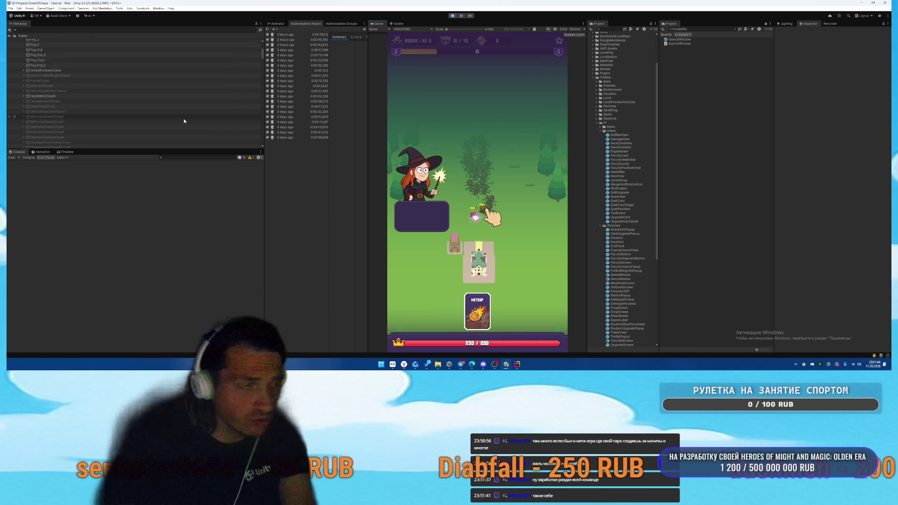
scroll(184, 121, "up", 5)
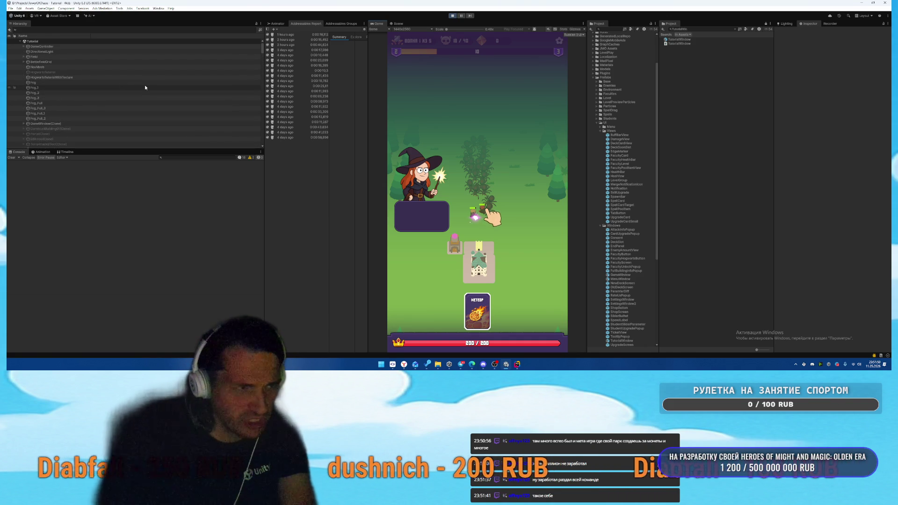
scroll(144, 85, "down", 3)
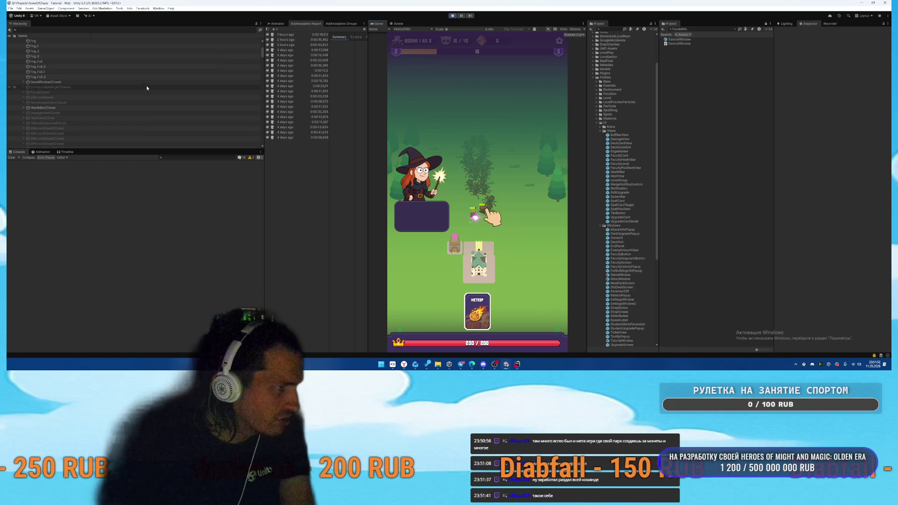
- Expand GameWindow(Clone) > TutorialWindow > Step5-UseSpellAgain > Panel > BubbleFrame and inspect TutorialText
left_click(24, 82)
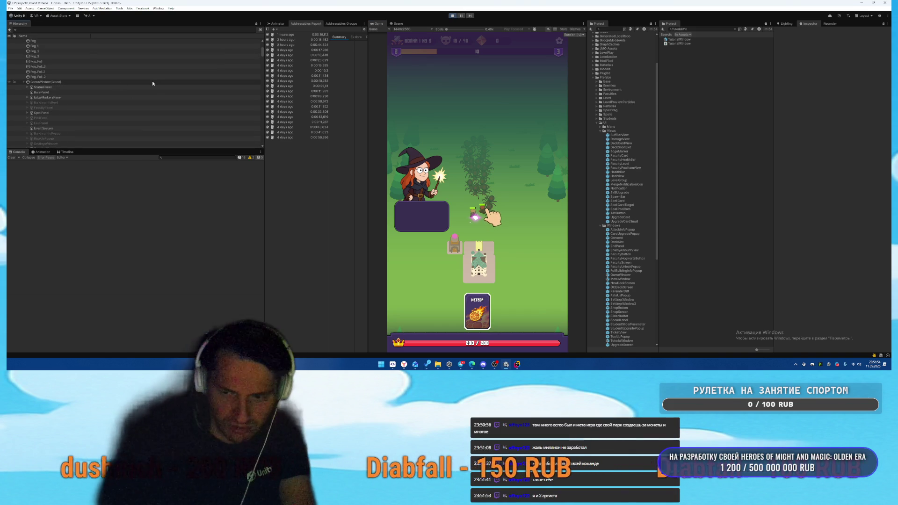
scroll(140, 94, "down", 2)
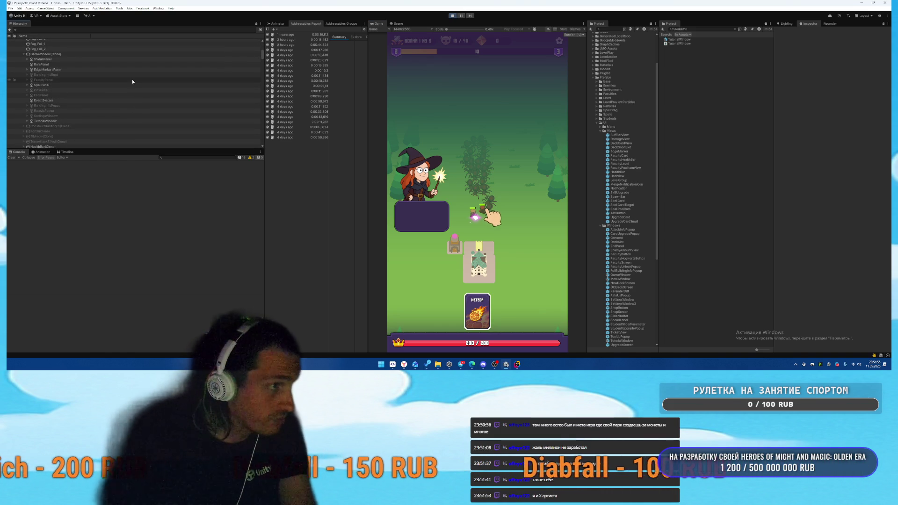
left_click(27, 121)
scroll(50, 127, "down", 4)
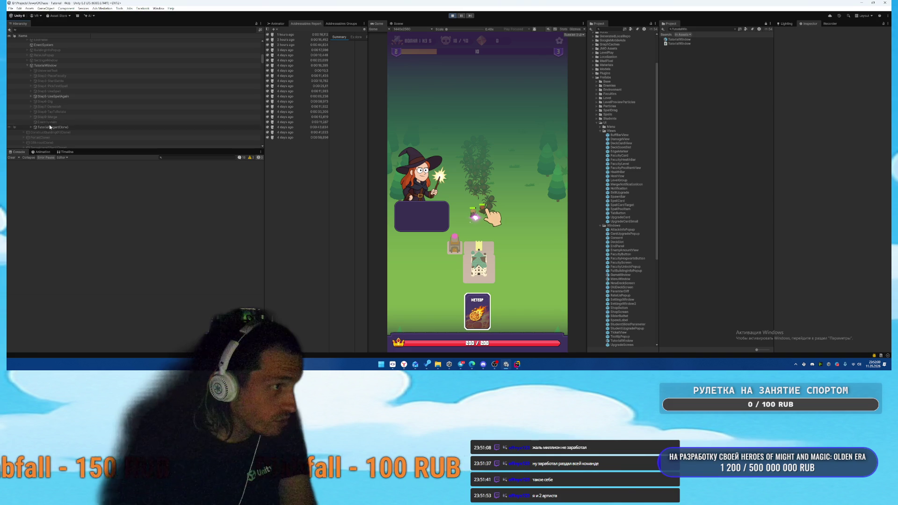
left_click(31, 96)
left_click(36, 107)
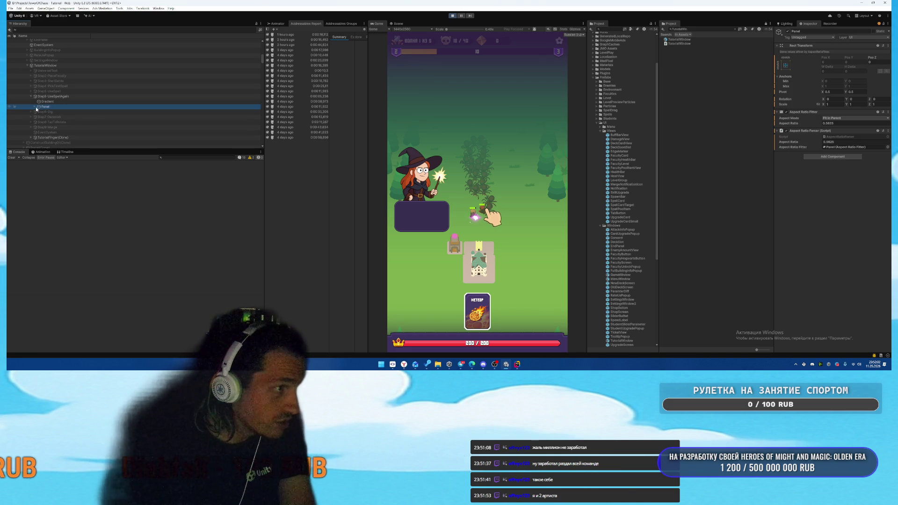
left_click(36, 106)
scroll(36, 108, "down", 1)
left_click(38, 103)
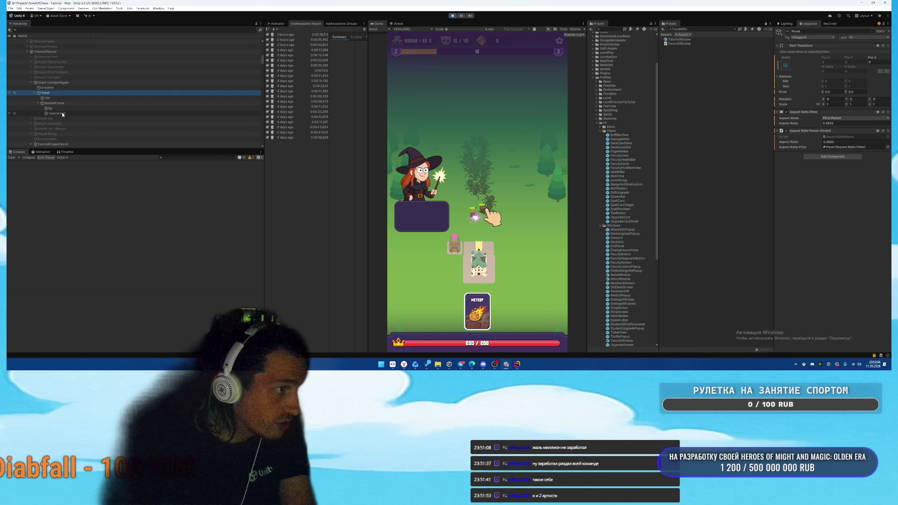
left_click(63, 114)
scroll(842, 187, "down", 5)
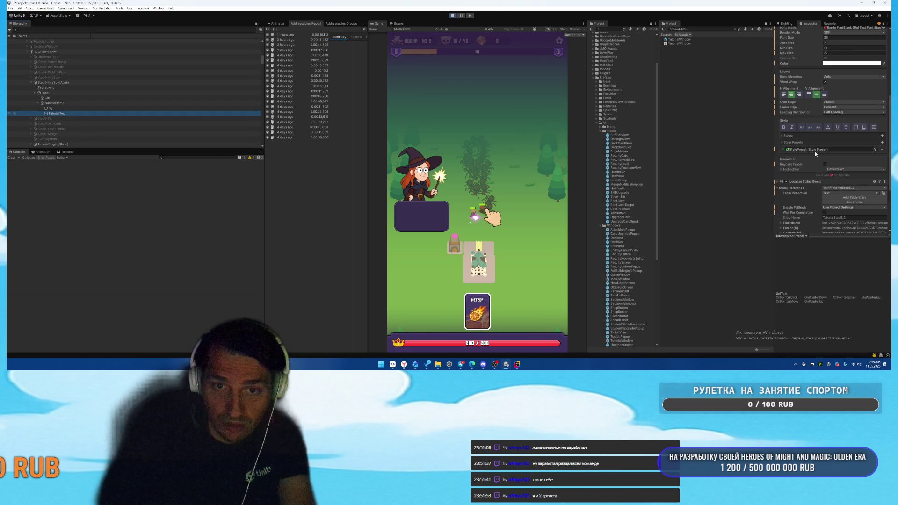
scroll(814, 152, "down", 4)
- Reveal the referenced text object in the Project, then stop Play mode
left_click(791, 211)
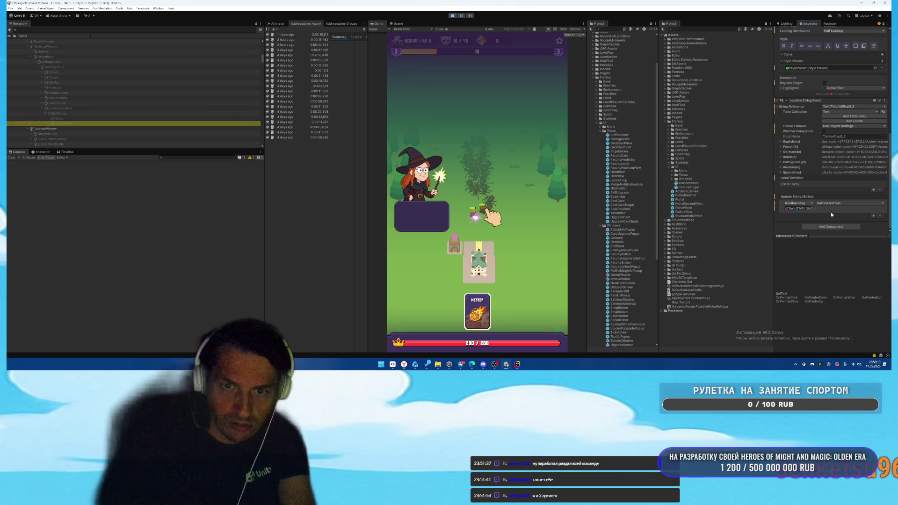
scroll(831, 212, "up", 7)
left_click(453, 15)
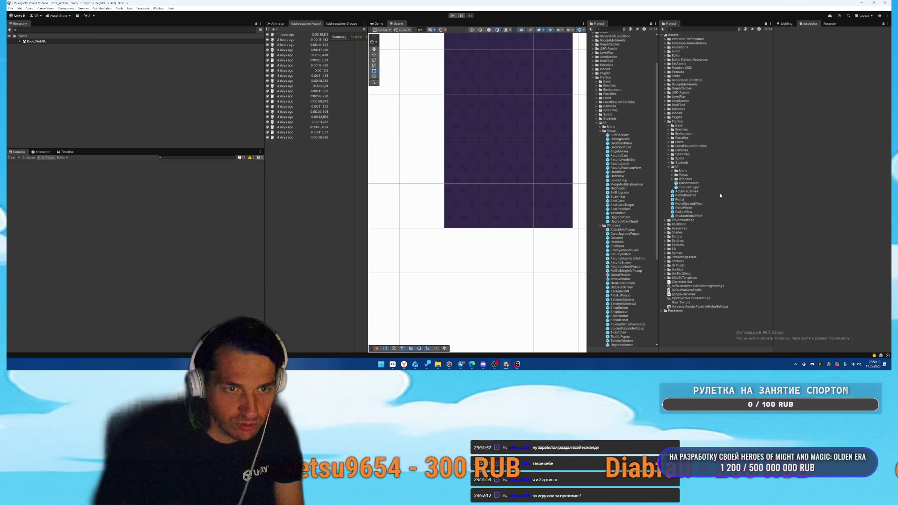
- Collapse the Views and Windows folders, then toggle the UI folder, leaving it expanded
left_click(600, 131)
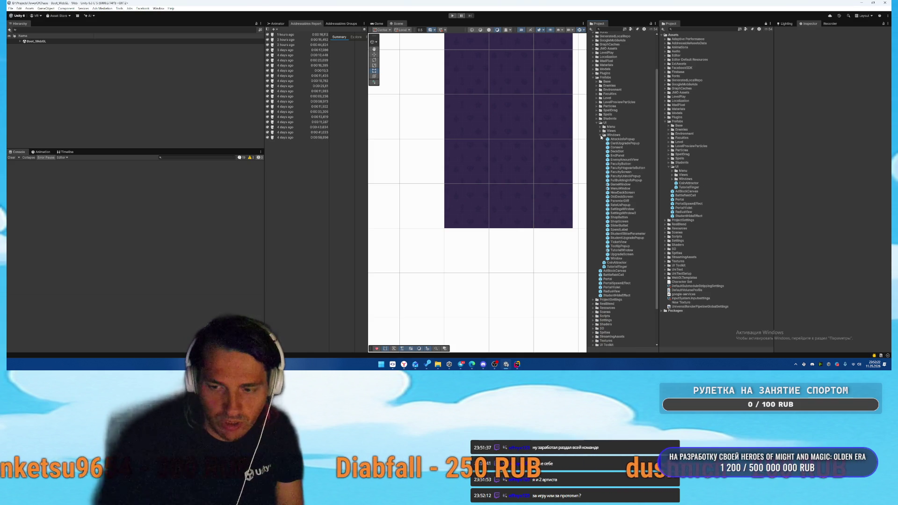
left_click(601, 135)
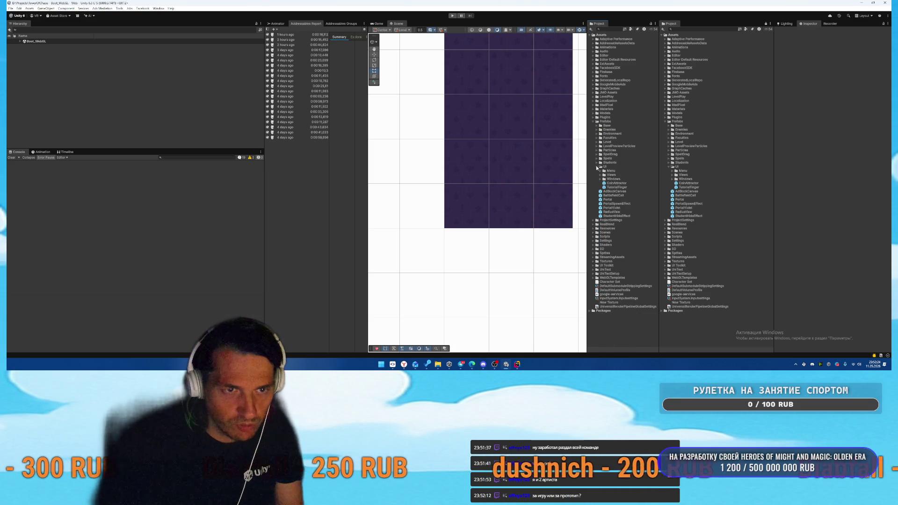
left_click(598, 167)
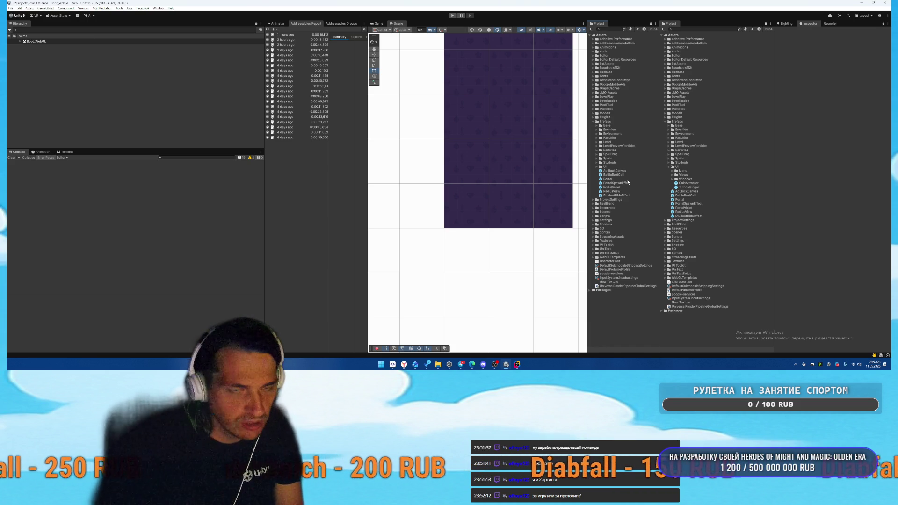
left_click(597, 167)
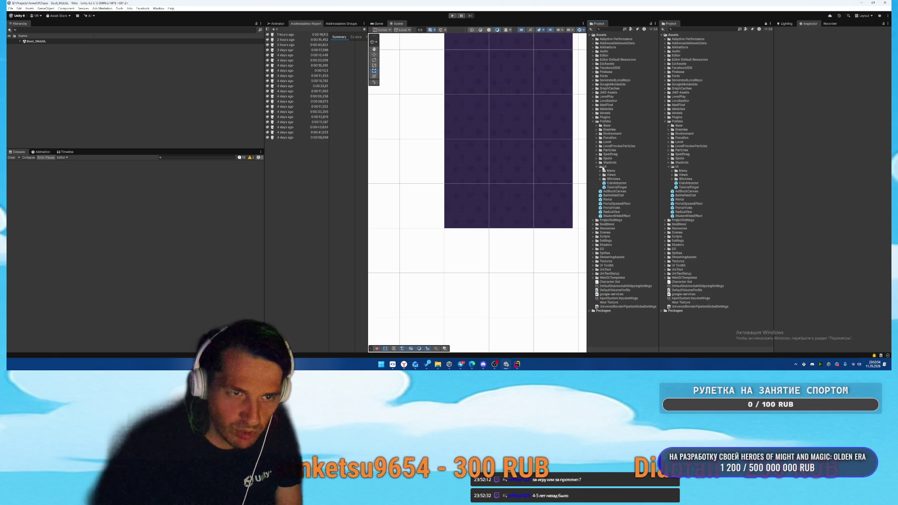
left_click(597, 167)
left_click(598, 167)
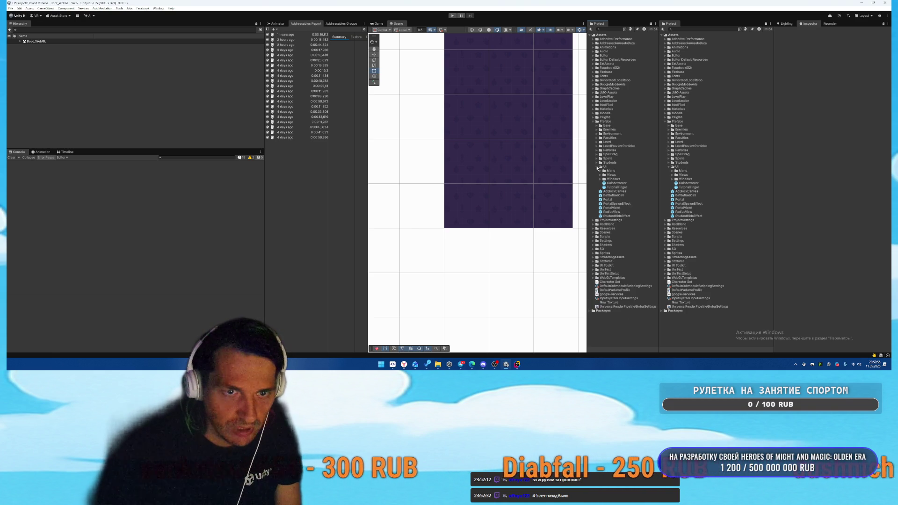
left_click(598, 167)
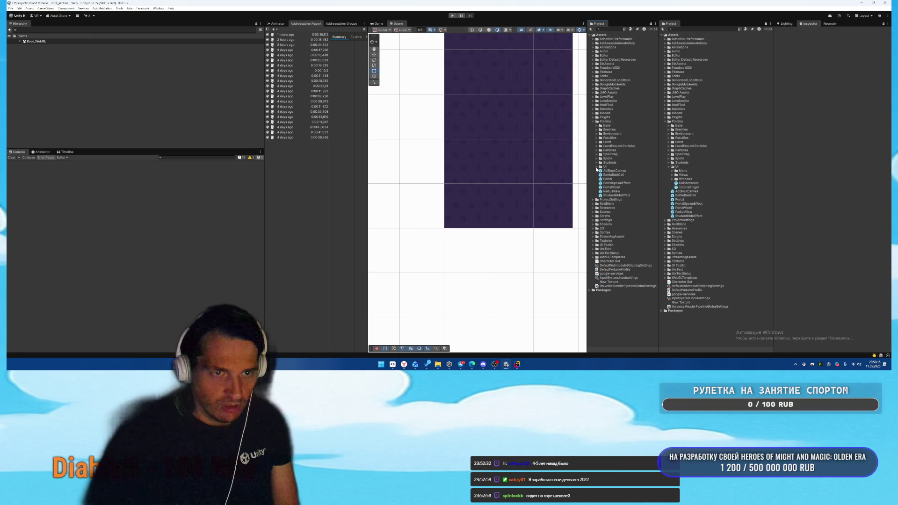
left_click(597, 167)
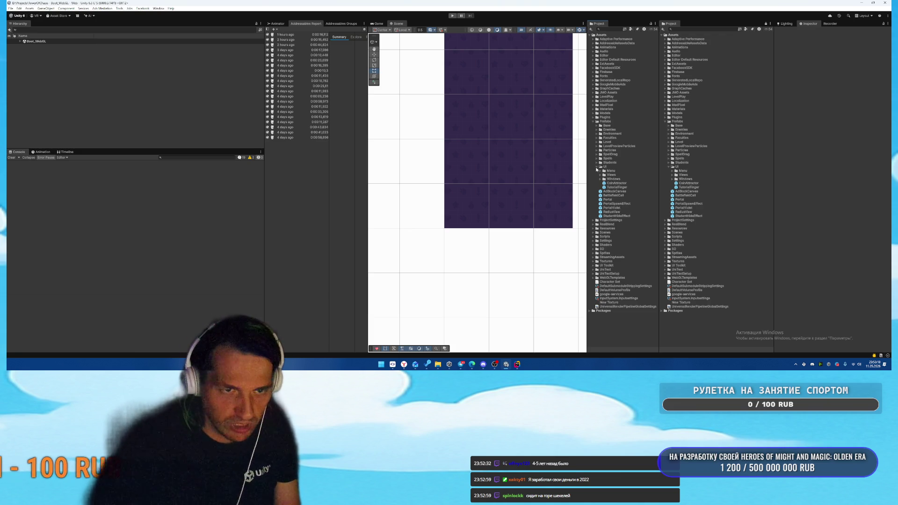
left_click(597, 168)
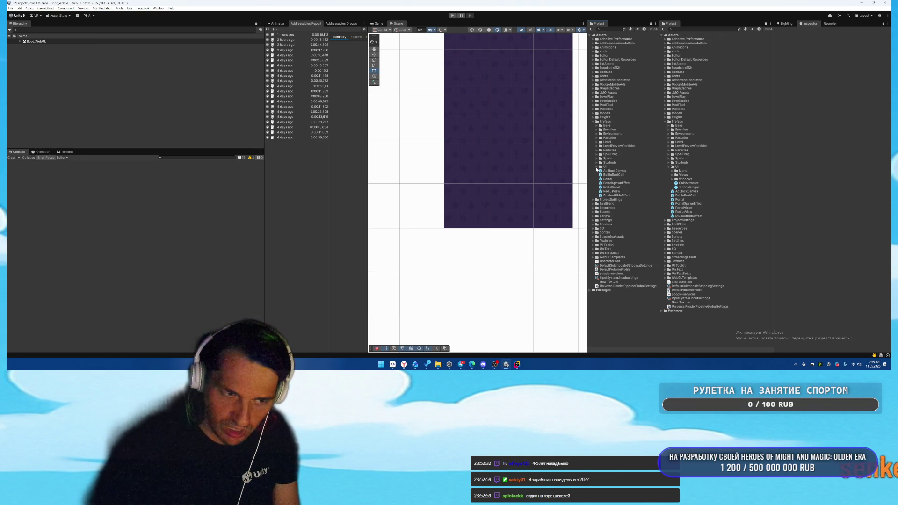
left_click(596, 167)
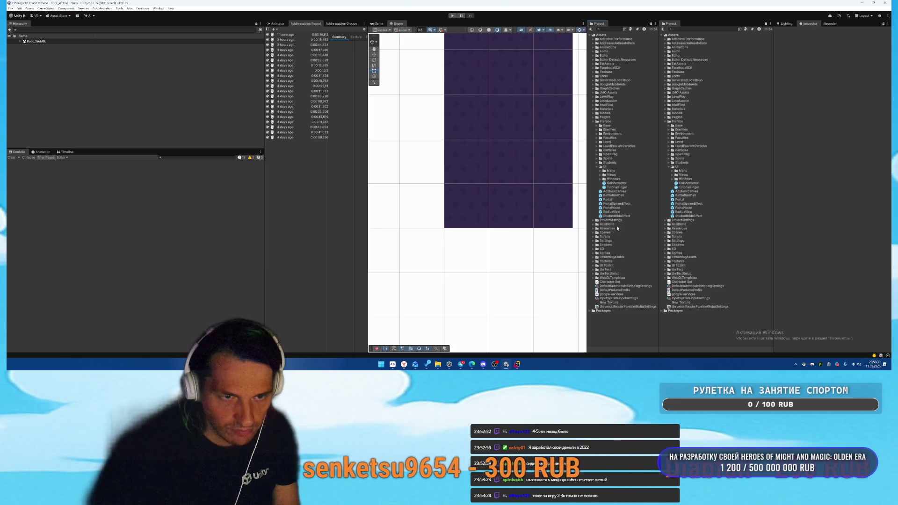
- Expand Assets/Scenes and UI > Windows so the window prefabs are listed
left_click(593, 232)
scroll(608, 236, "down", 2)
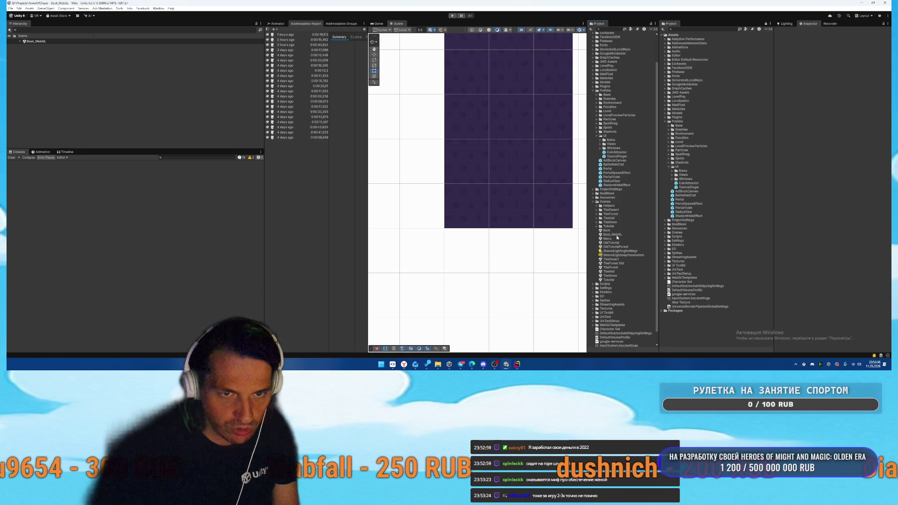
left_click(601, 148)
left_click(600, 143)
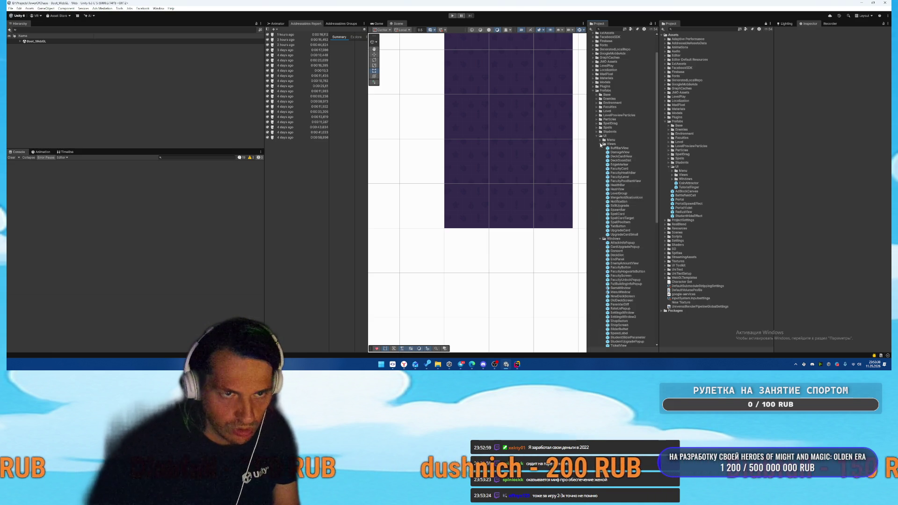
left_click(601, 140)
left_click(601, 140)
left_click(601, 144)
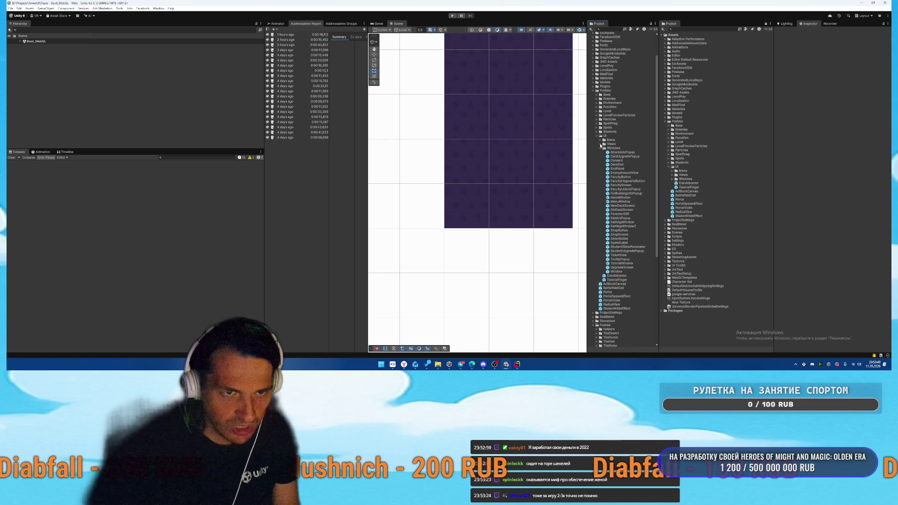
left_click(600, 149)
left_click(600, 148)
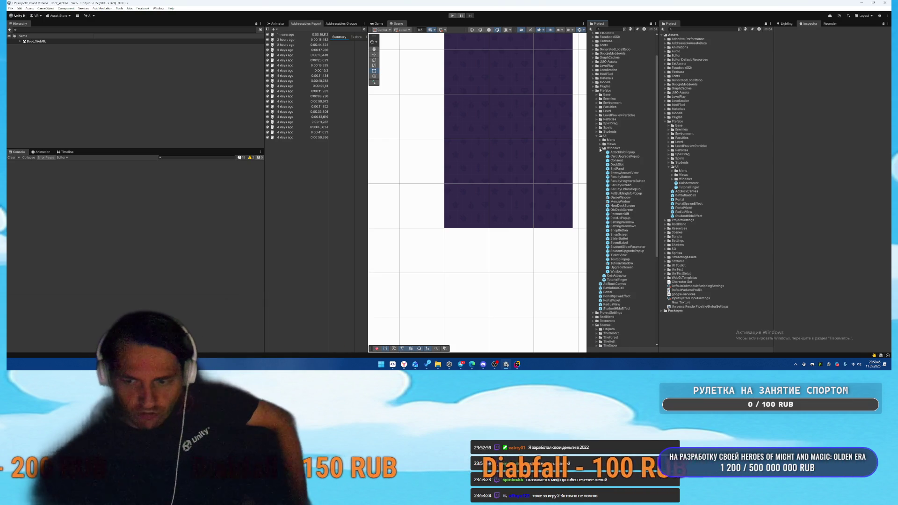
- Open the GameWindow prefab for editing and scroll the Hierarchy to find TutorialWindow
double_click(618, 198)
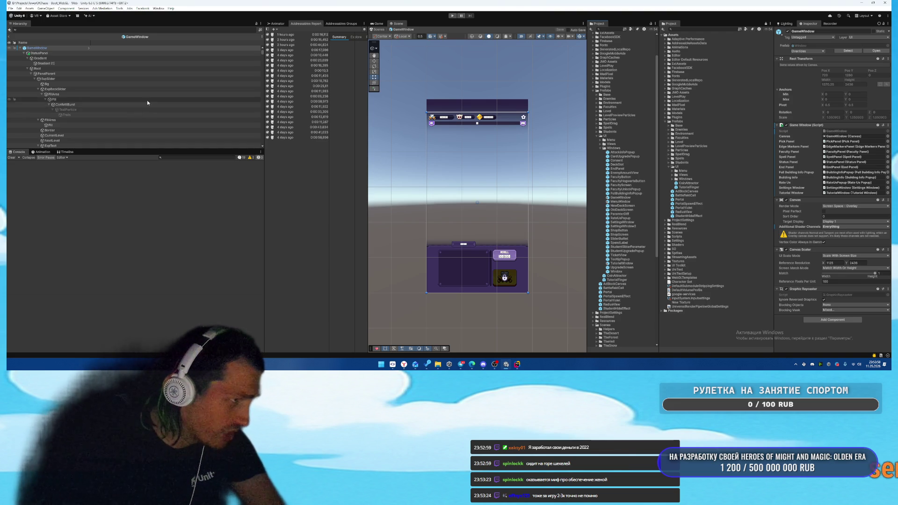
scroll(145, 109, "down", 3)
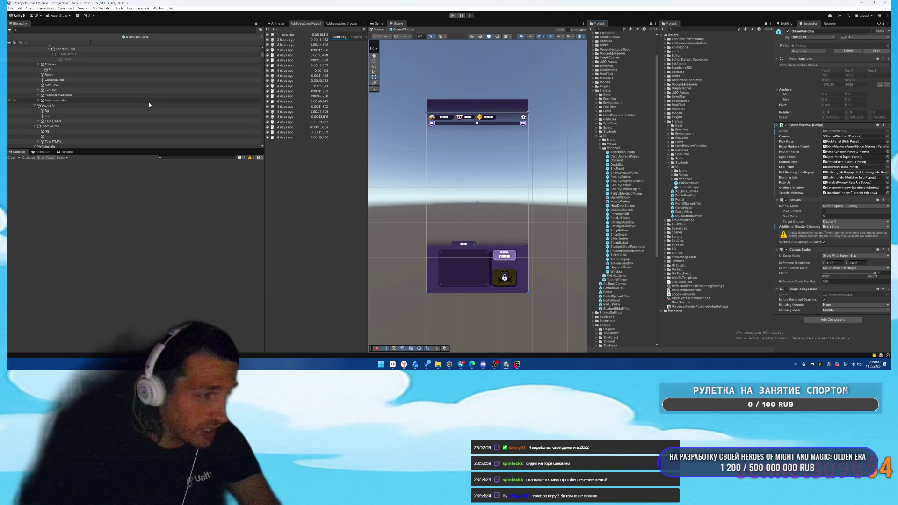
scroll(150, 104, "up", 3)
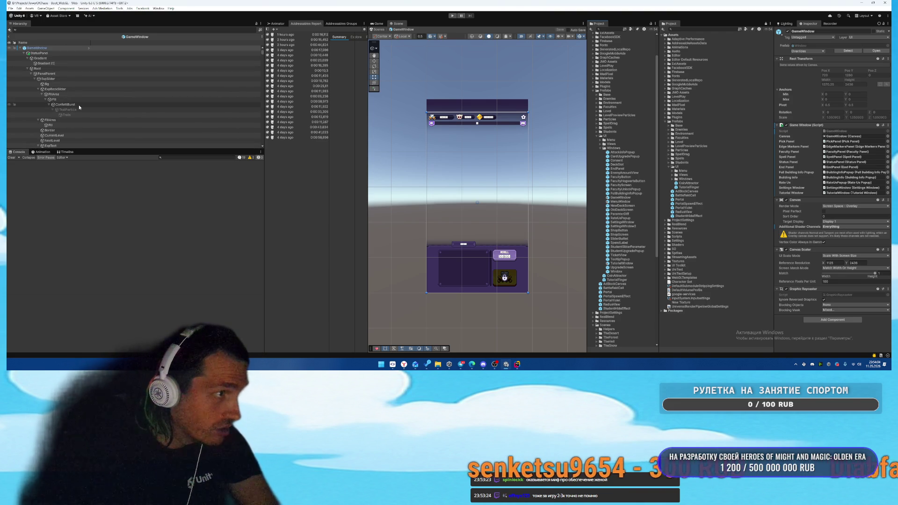
scroll(78, 105, "down", 10)
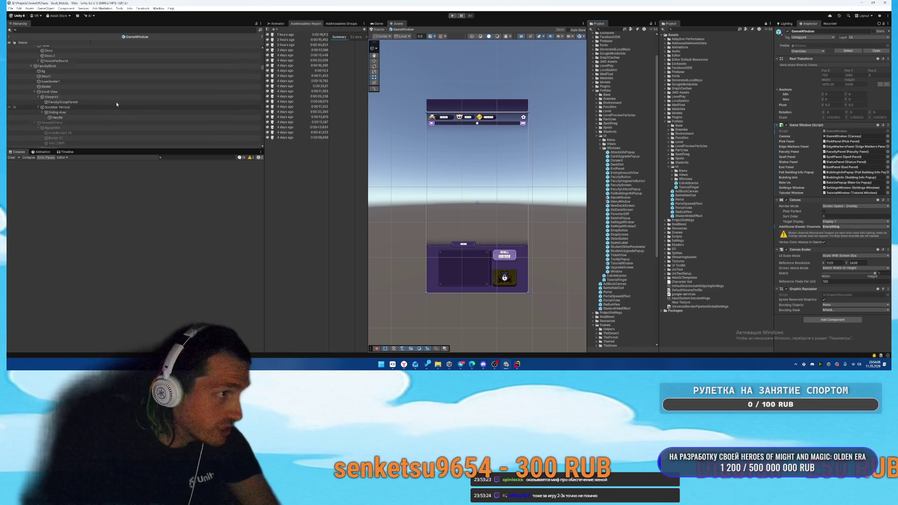
scroll(260, 68, "down", 10)
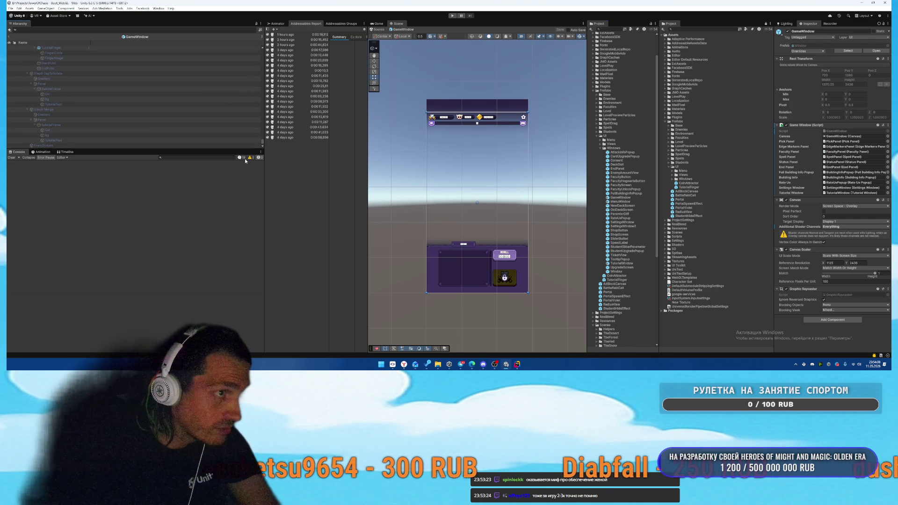
scroll(131, 116, "down", 10)
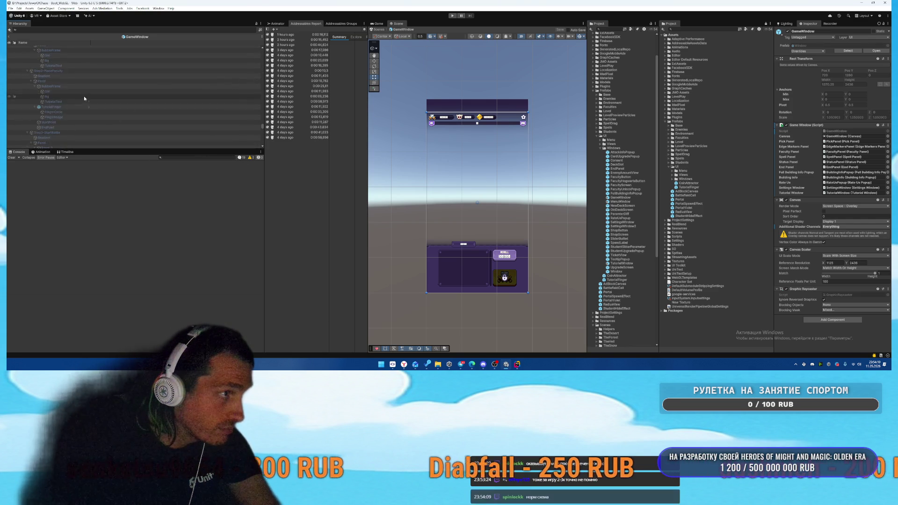
scroll(70, 111, "down", 5)
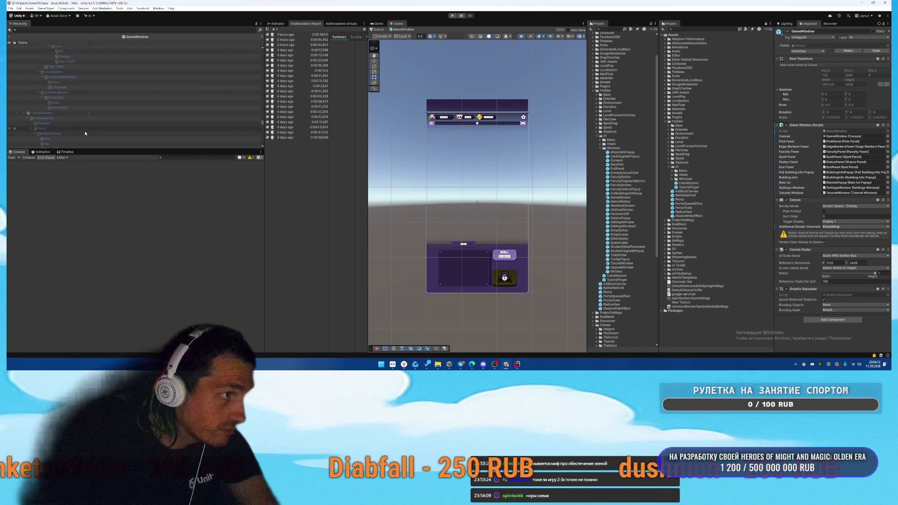
- Revert TutorialWindow's Localize String Event override, leaving the Rect Transform override in place
left_click(60, 112)
left_click(807, 51)
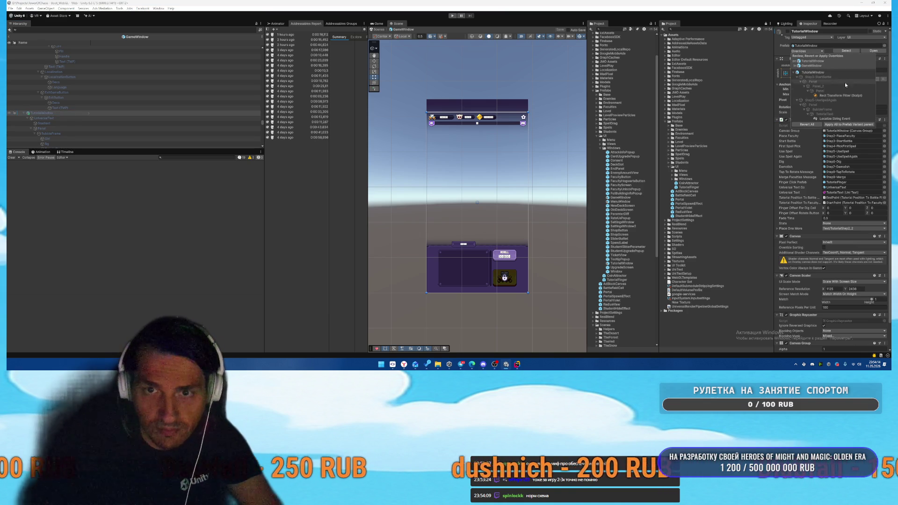
left_click(827, 119)
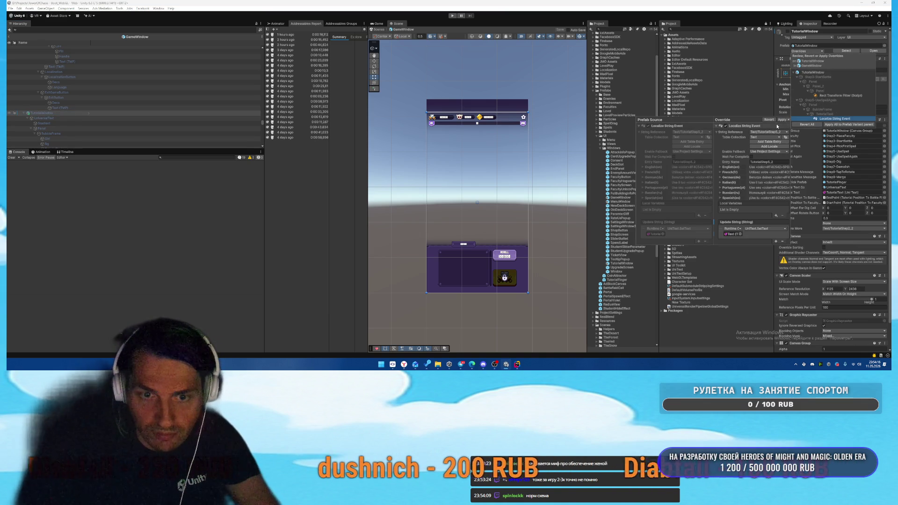
left_click(771, 120)
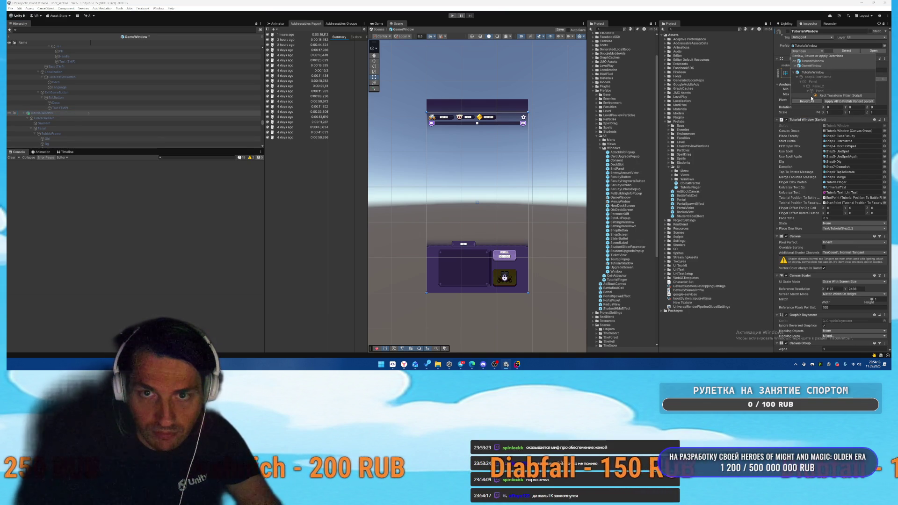
left_click(829, 96)
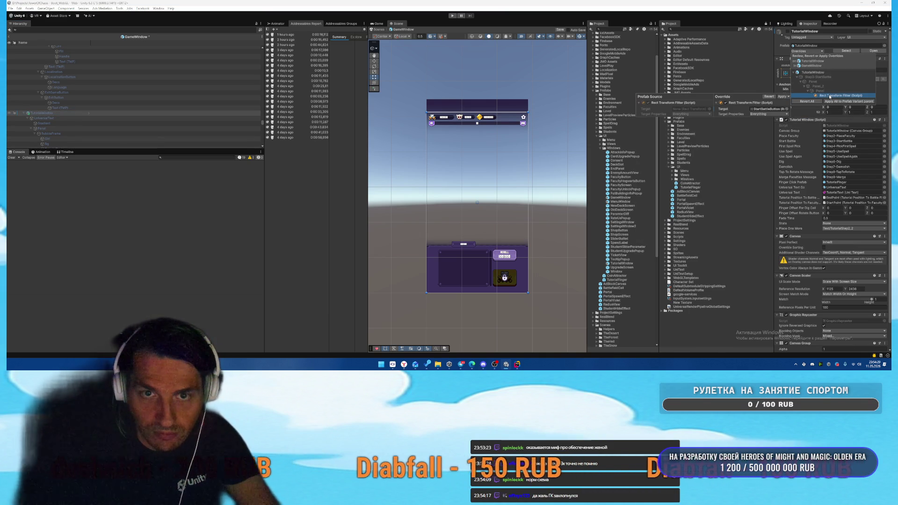
left_click(76, 115)
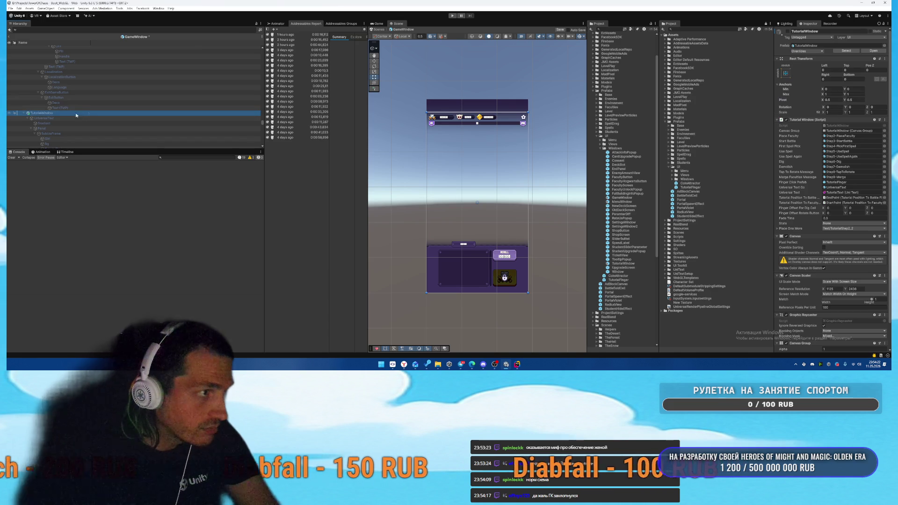
- Open the nested TutorialWindow prefab and inspect its TutorialText object
double_click(88, 114)
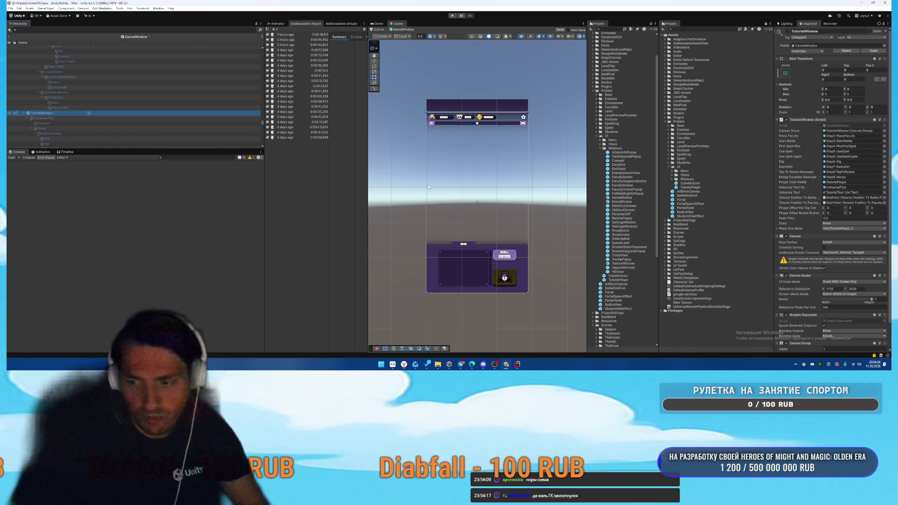
left_click(429, 187)
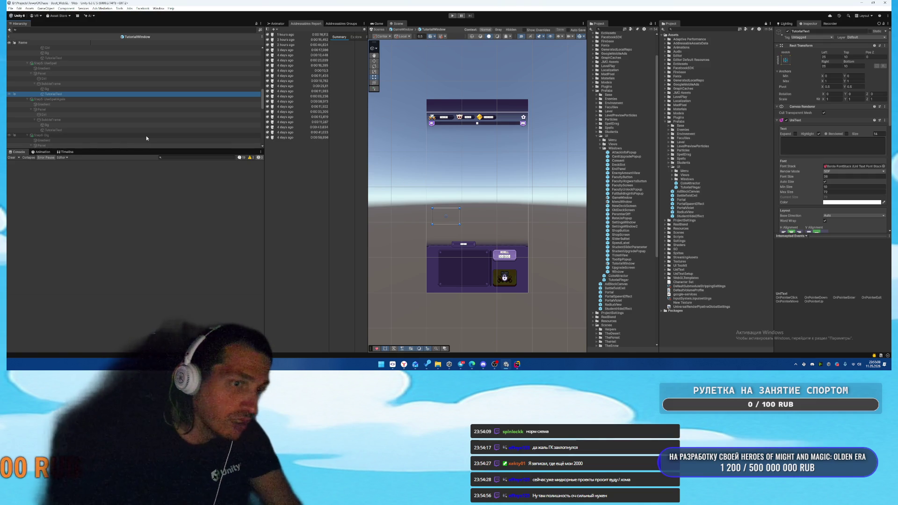
scroll(184, 113, "up", 3)
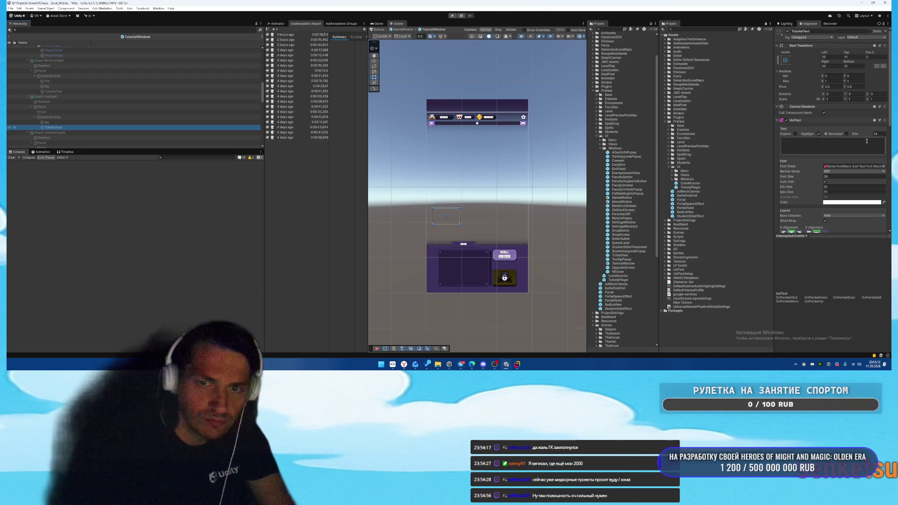
scroll(800, 205, "down", 10)
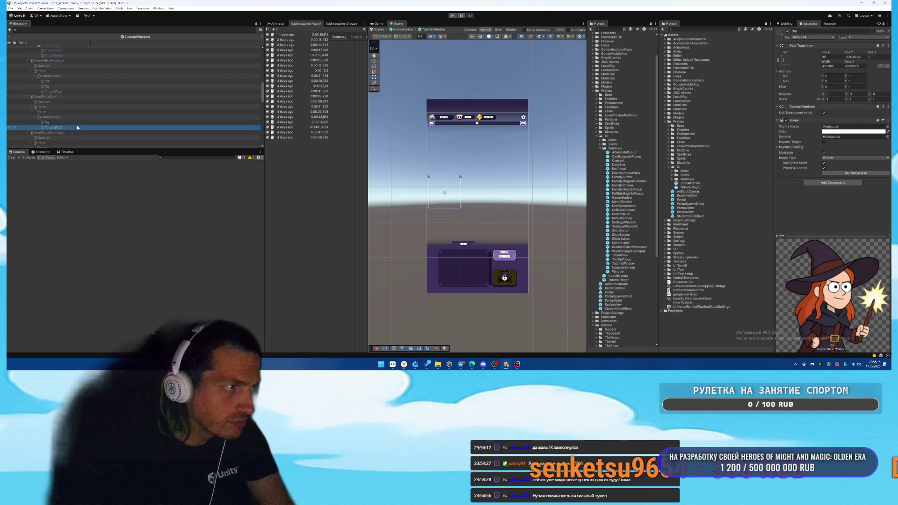
scroll(815, 216, "up", 5)
scroll(815, 216, "down", 5)
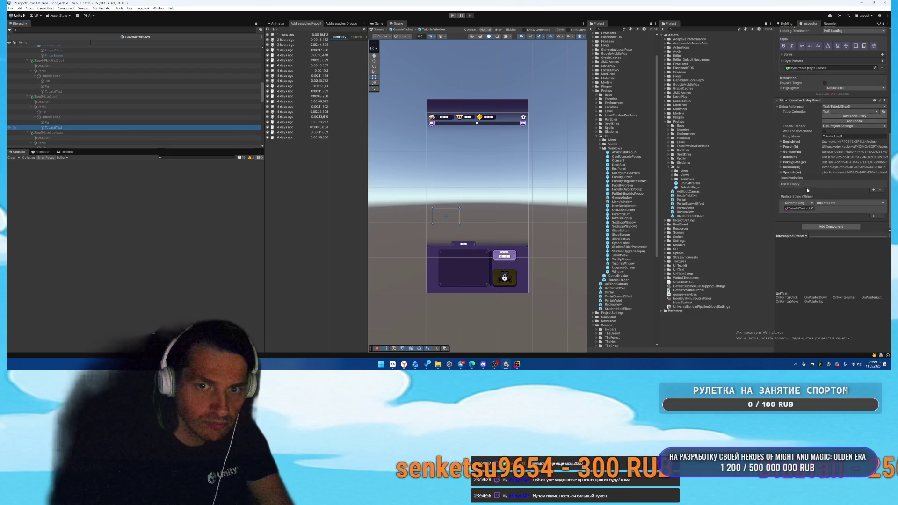
- Ping the Update String TutorialText reference and select the Step4 TutorialText object
left_click(799, 208)
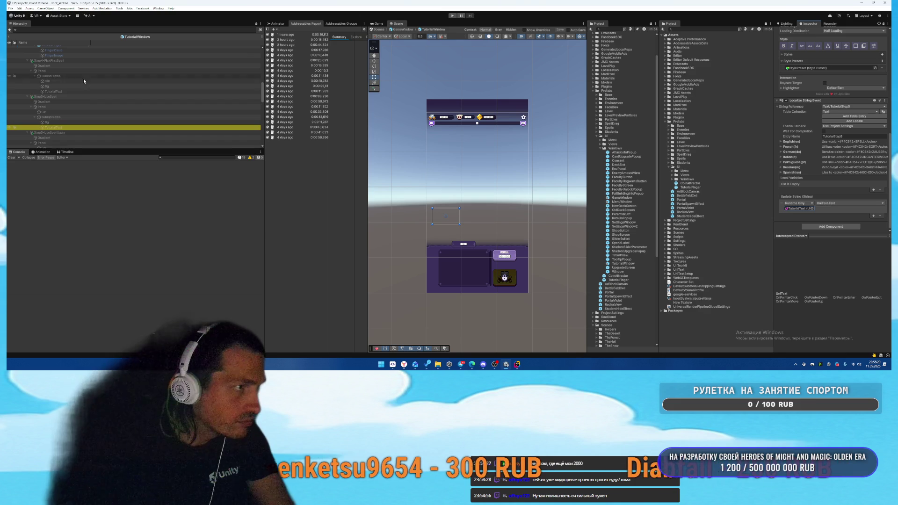
left_click(84, 92)
left_click(792, 209)
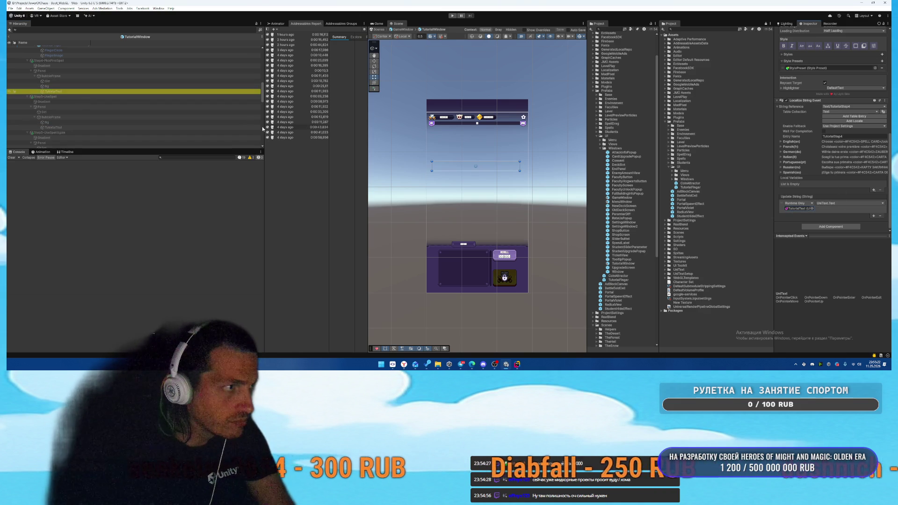
scroll(111, 102, "up", 3)
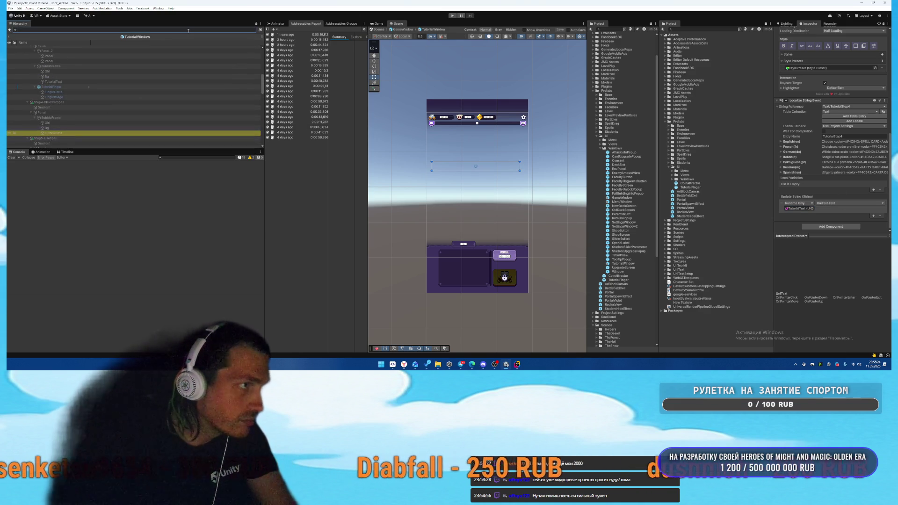
- Filter the Hierarchy by t:LocalizeStringEvent and ping the first tutorial text's reference
type("LocalizeS")
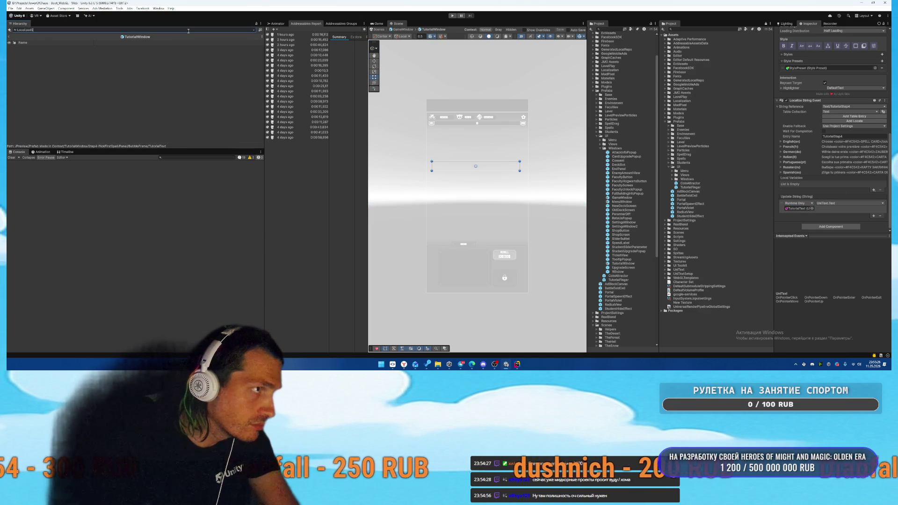
key("BackSpace")
key("BackSpace")
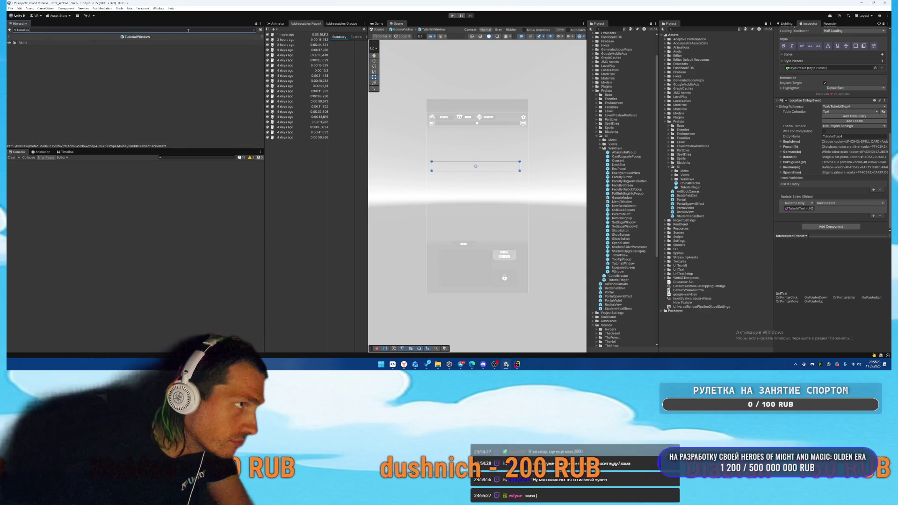
type("StringEvent")
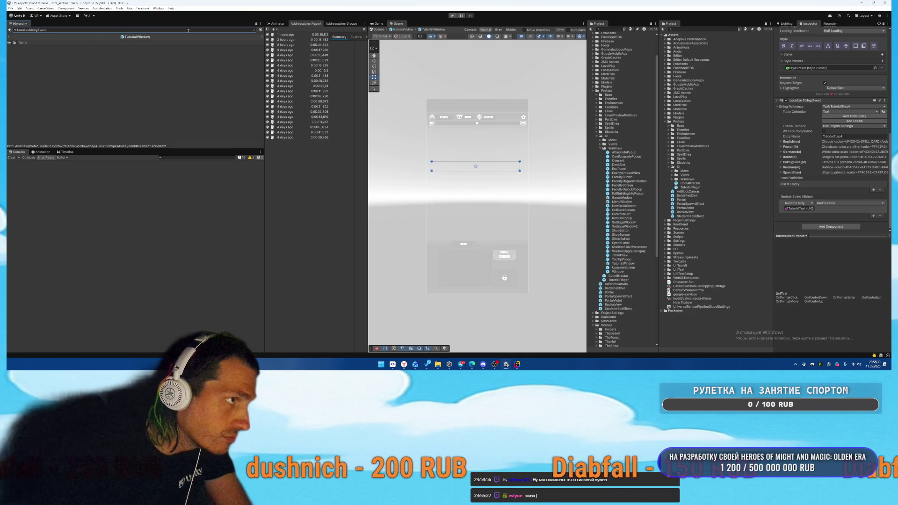
key("Home")
type("t:")
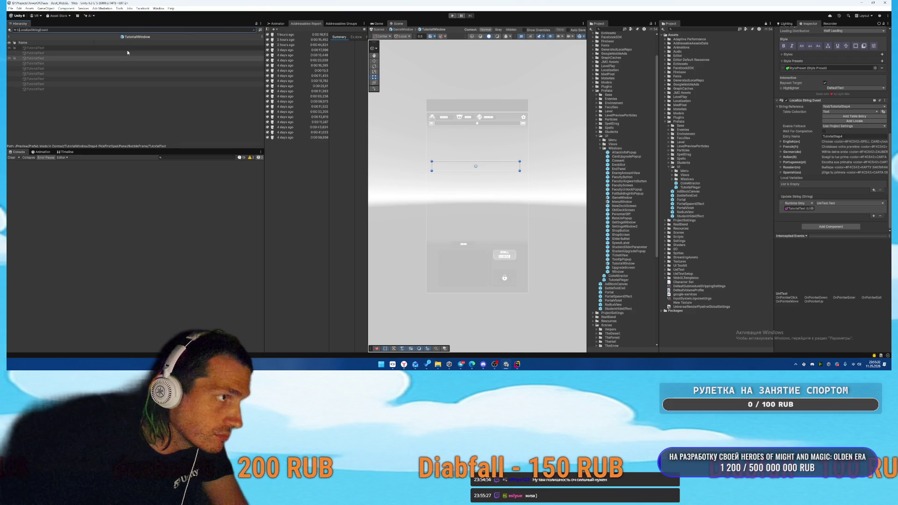
key("Down")
left_click(797, 208)
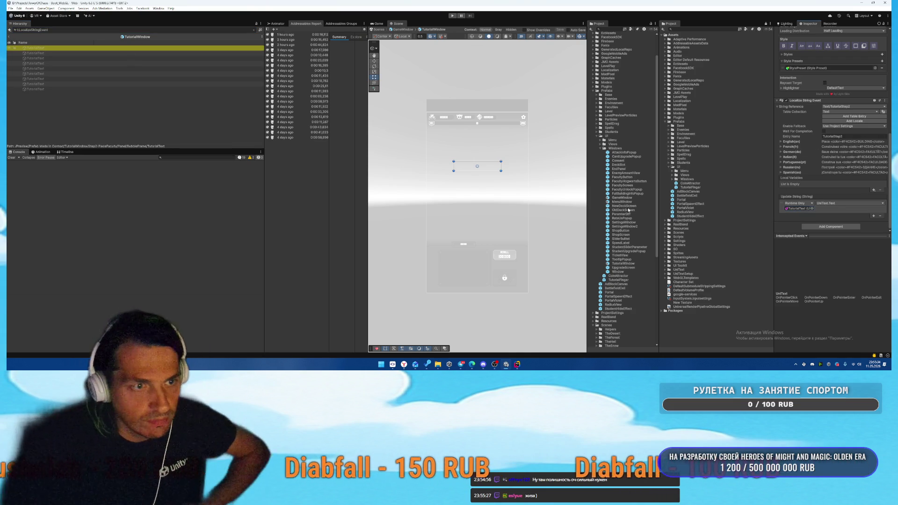
- Step through the next tutorial texts up to Step5-UseSpellAgain, pinging each reference
key("Down")
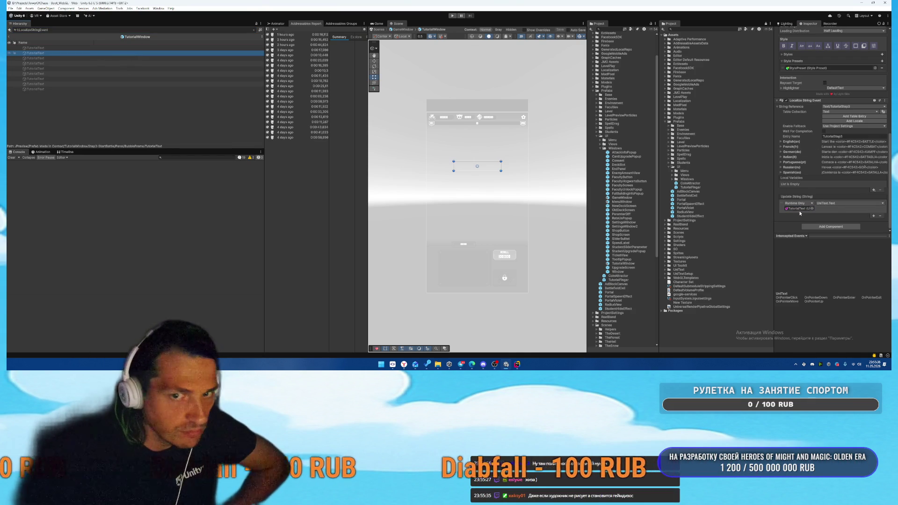
left_click(801, 209)
key("Down")
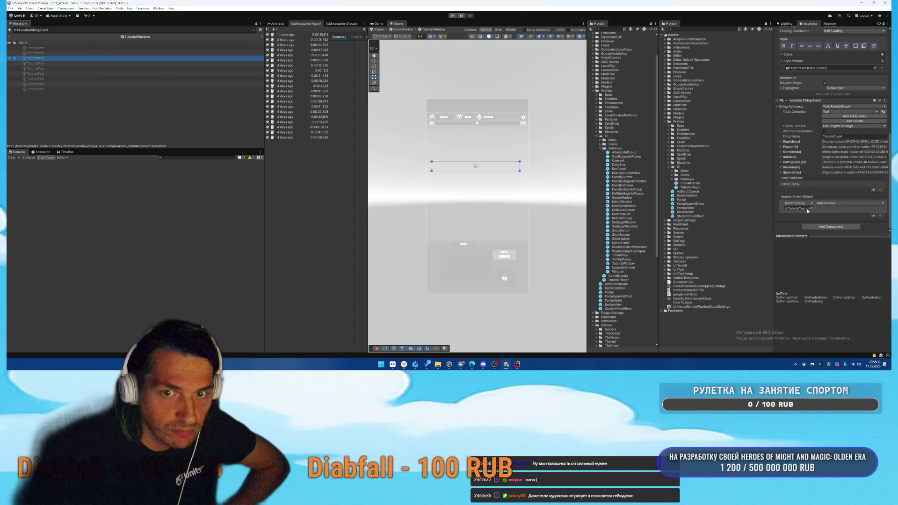
left_click(807, 211)
key("Down")
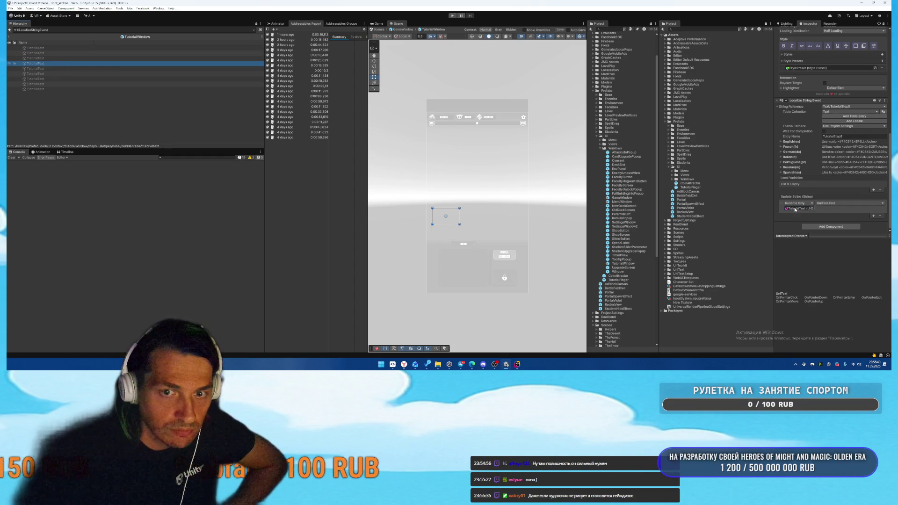
left_click(795, 209)
left_click(51, 68)
left_click(794, 209)
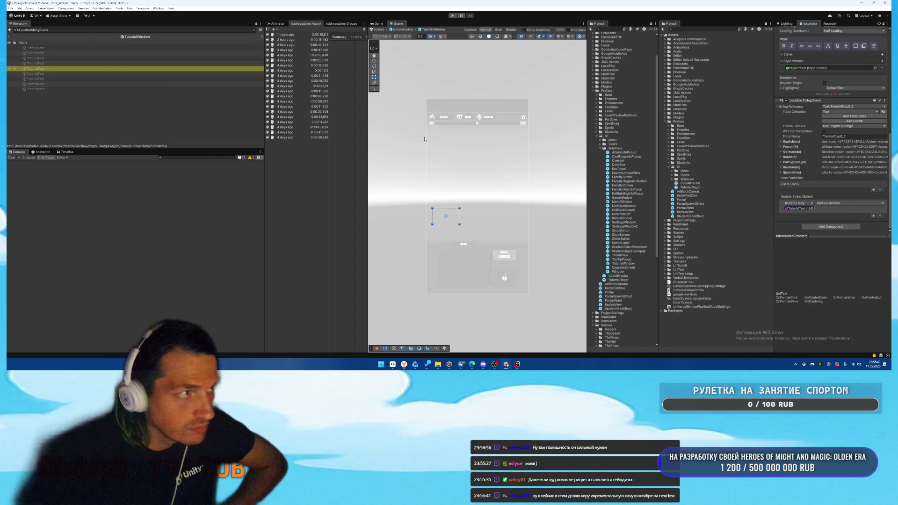
- Review the remaining texts through TapToRotate and MergeToMakeItBetter, then leave prefab editing
key("Down")
left_click(799, 209)
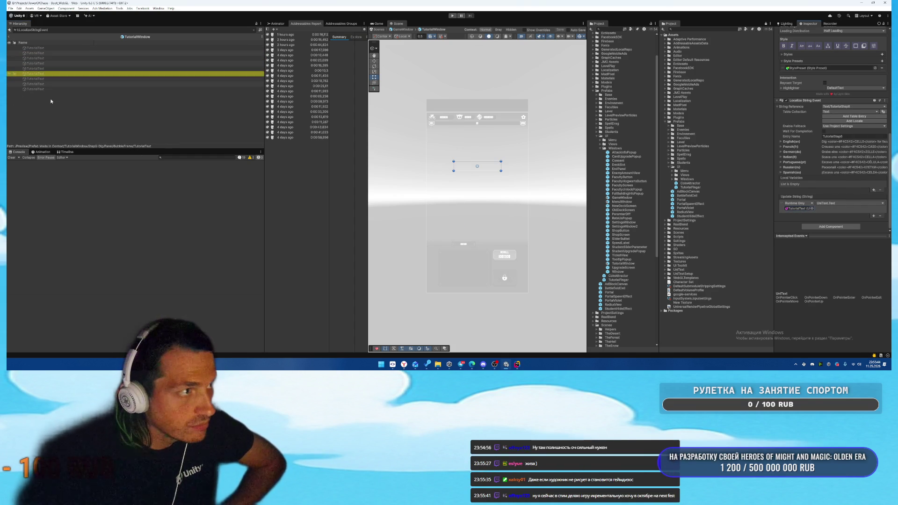
key("Down")
left_click(790, 207)
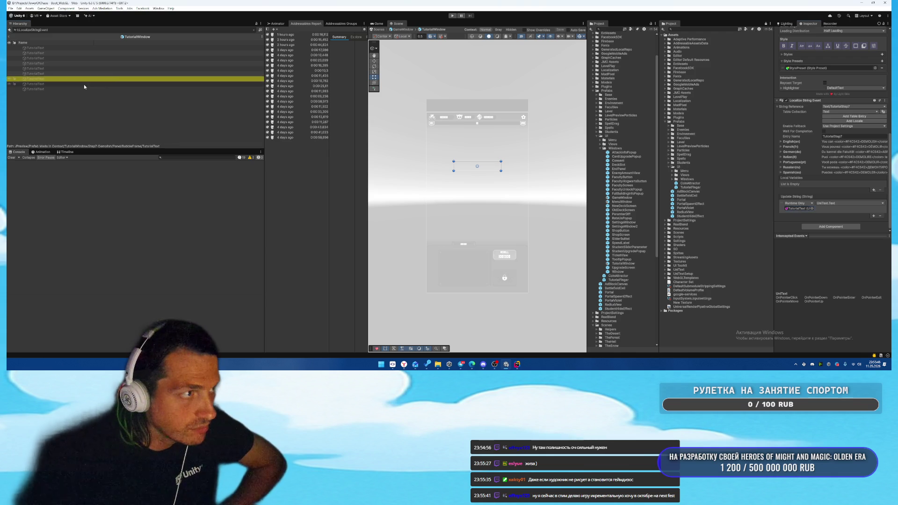
key("Down")
left_click(802, 209)
key("Down")
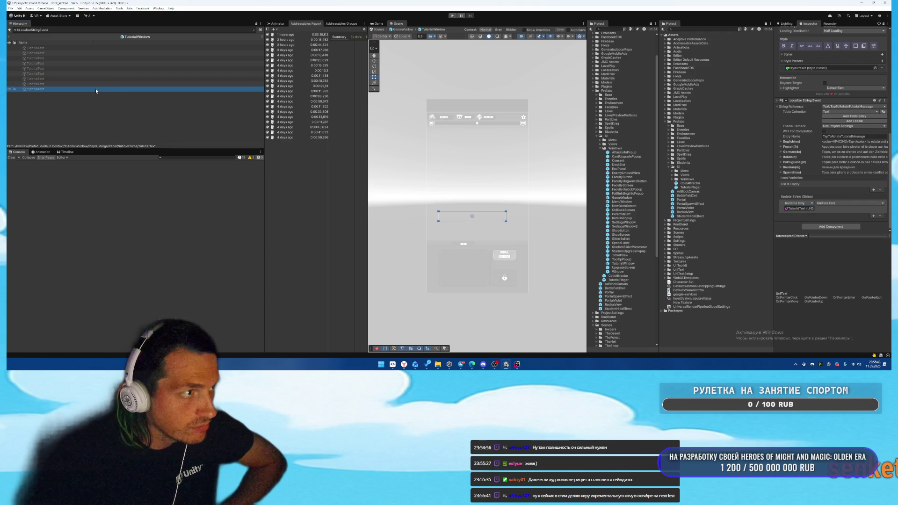
left_click(790, 209)
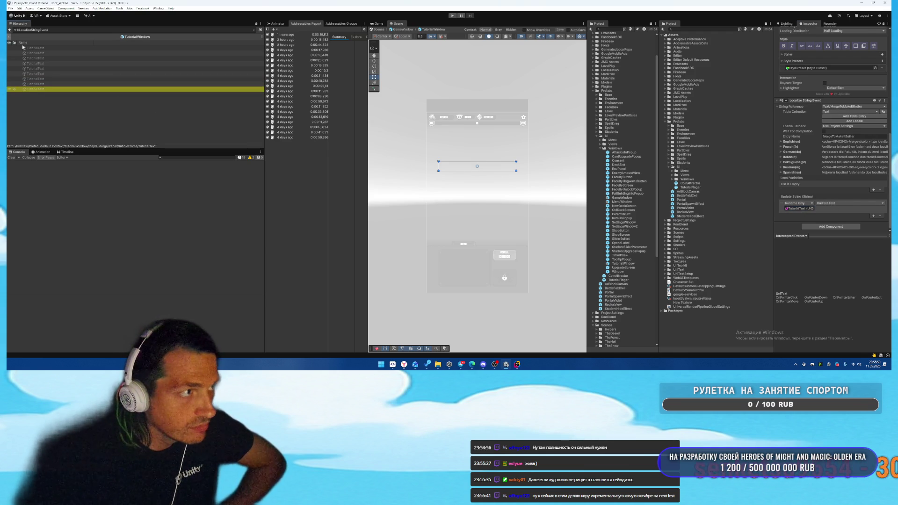
left_click(9, 30)
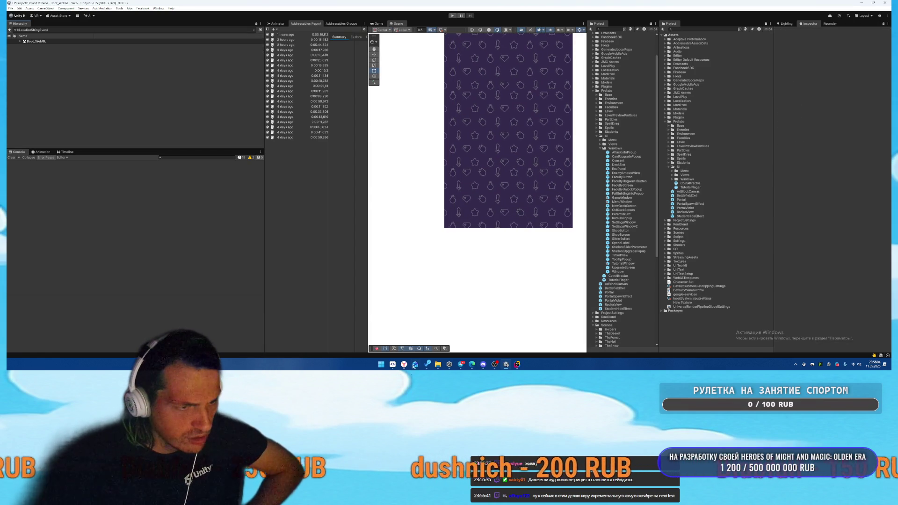
- Bring SmartGit forward and select a changed file in its list
left_click(392, 364)
left_click(356, 115)
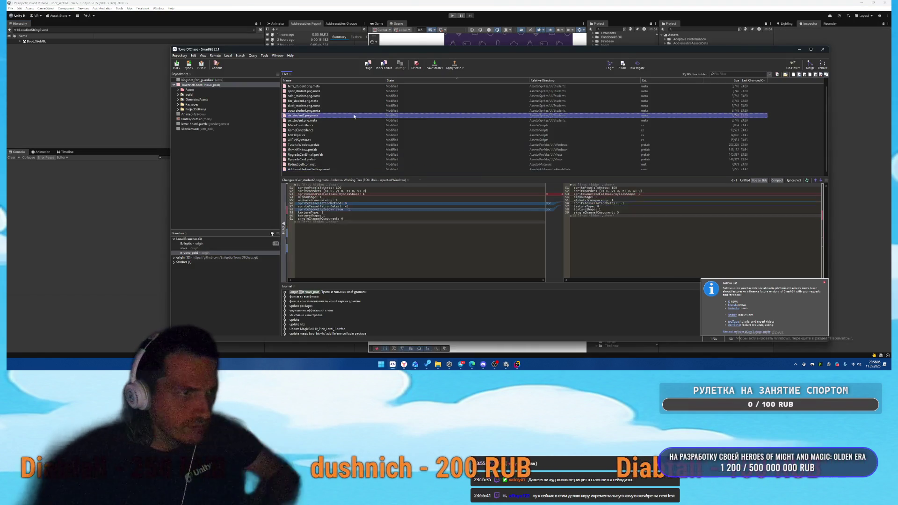
- Commit and push all changed project files with Commit & Push, then minimize SmartGit
left_click(409, 130)
key("ctrl+a")
right_click(409, 130)
left_click(410, 165)
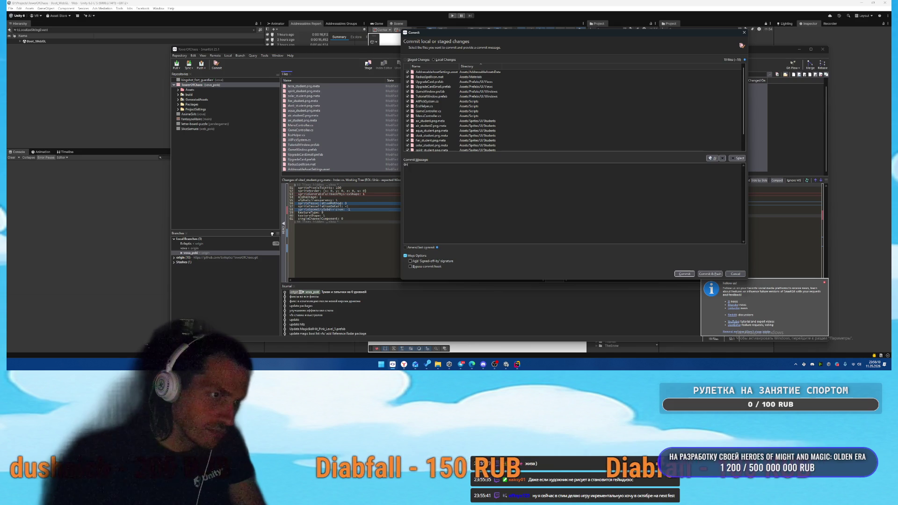
left_click(703, 275)
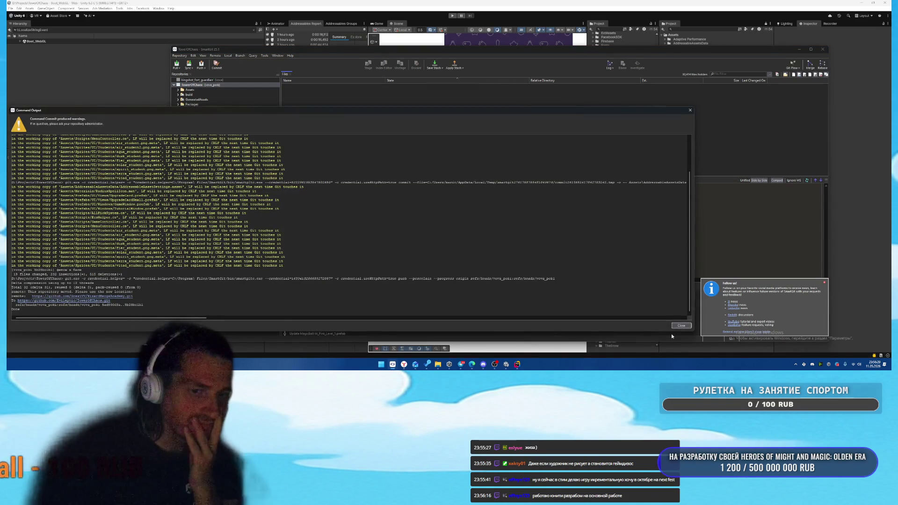
left_click(681, 326)
left_click(800, 50)
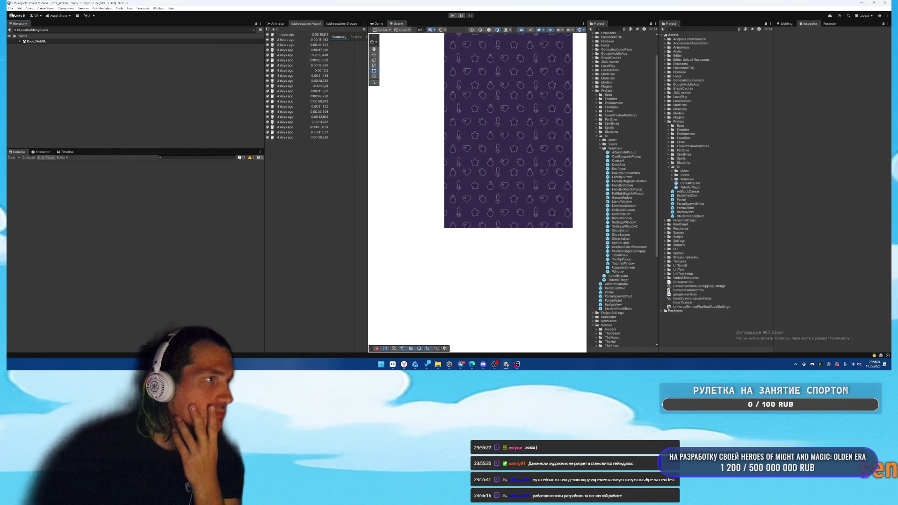
- Open Build Profiles and select the Web Release - Mobile - Debug profile
left_click(19, 9)
mouse_move(11, 8)
left_click(24, 73)
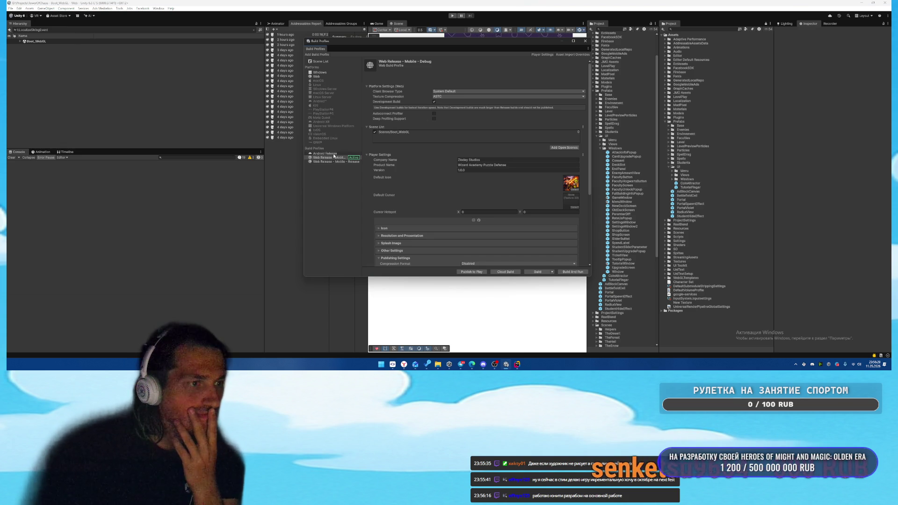
left_click(343, 153)
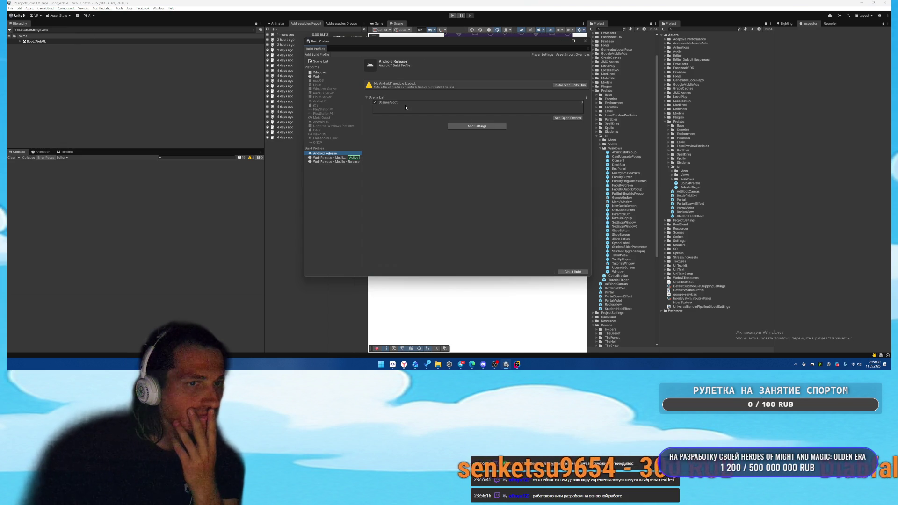
left_click(330, 157)
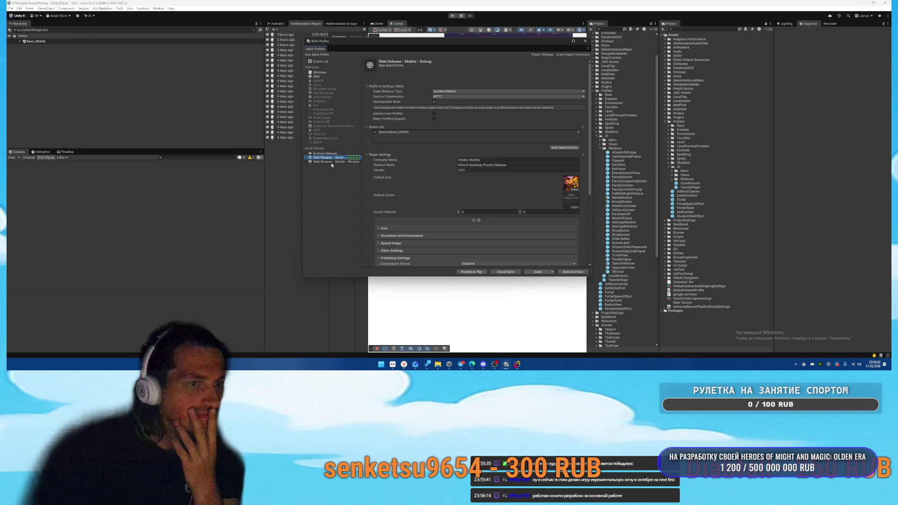
scroll(392, 218, "down", 2)
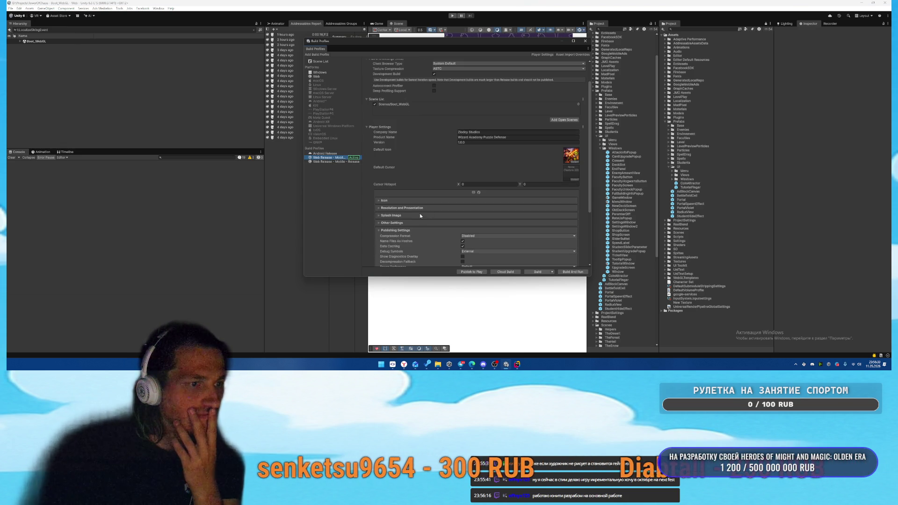
left_click(391, 215)
left_click(392, 216)
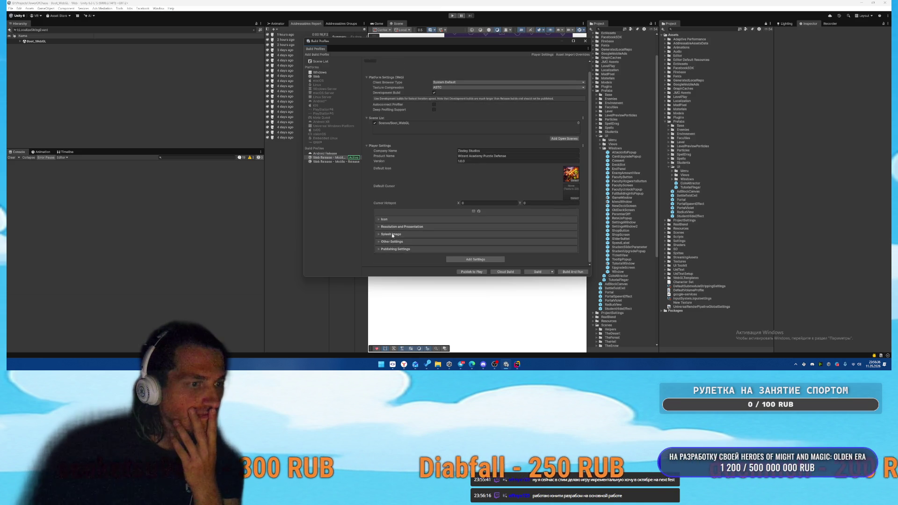
left_click(334, 158)
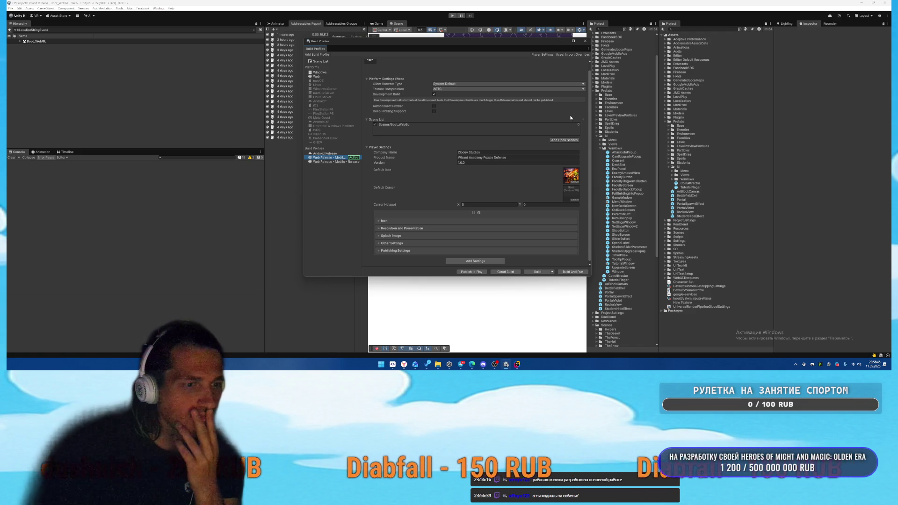
- Reopen Build Profiles from File, glance at SmartGit, and bring up the Build Web folder picker
left_click(429, 365)
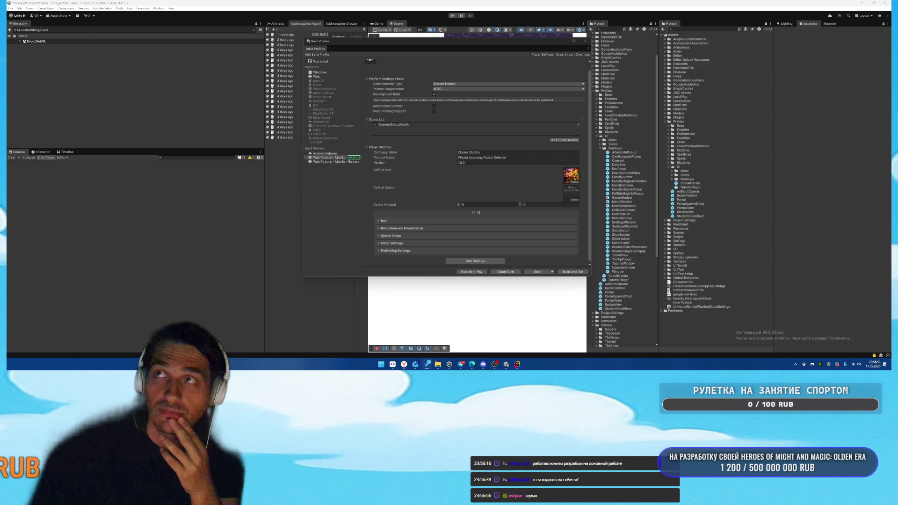
left_click(856, 131)
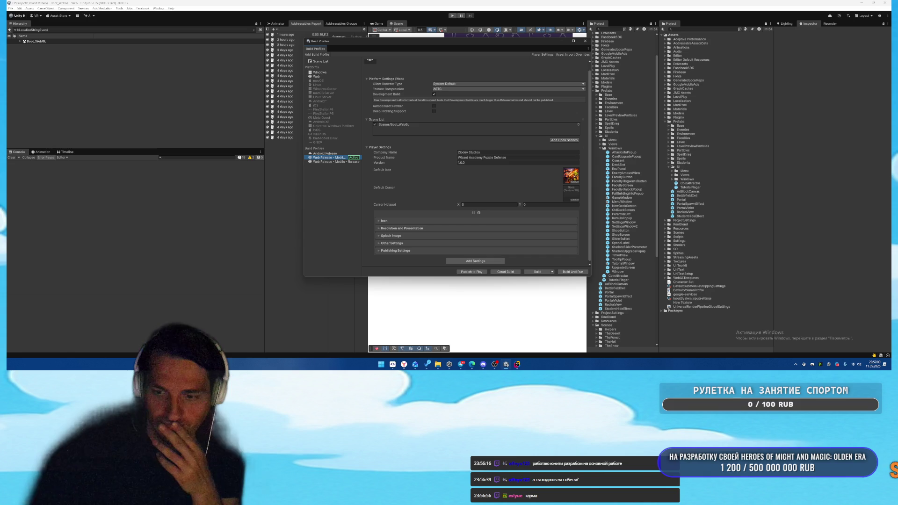
left_click(585, 40)
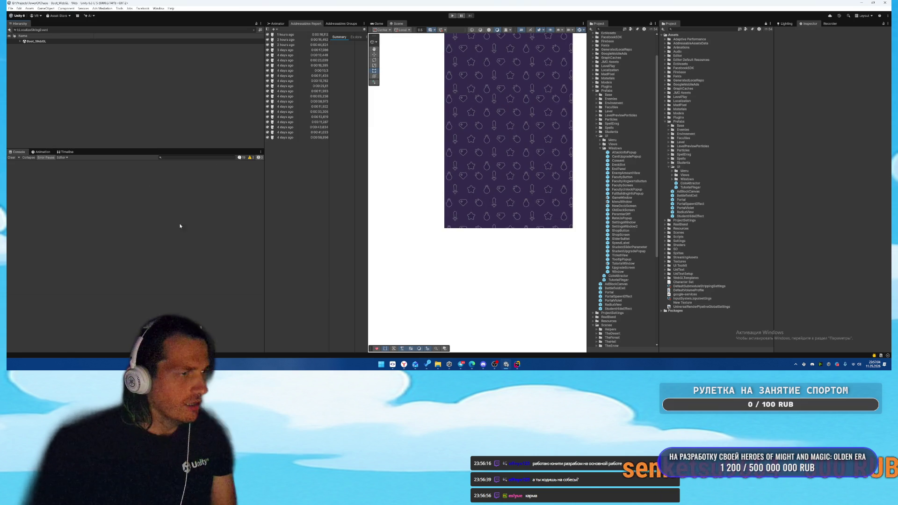
left_click(10, 9)
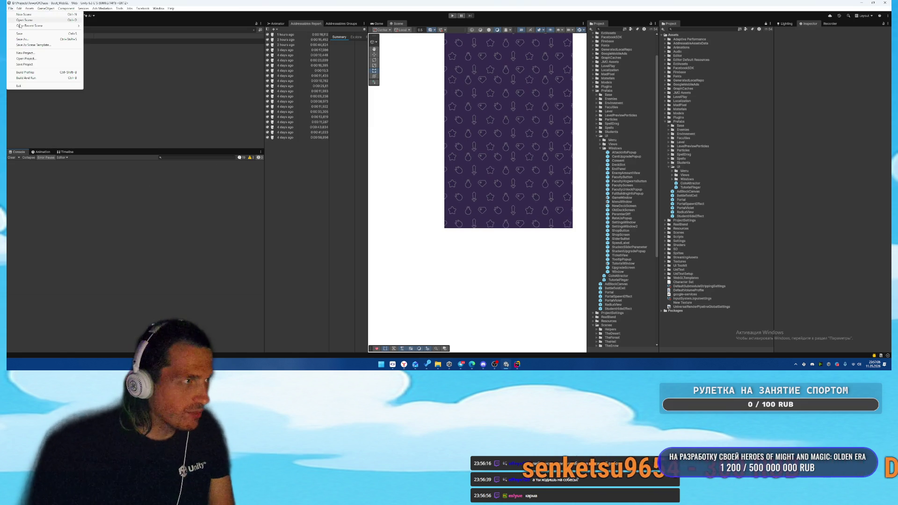
left_click(30, 73)
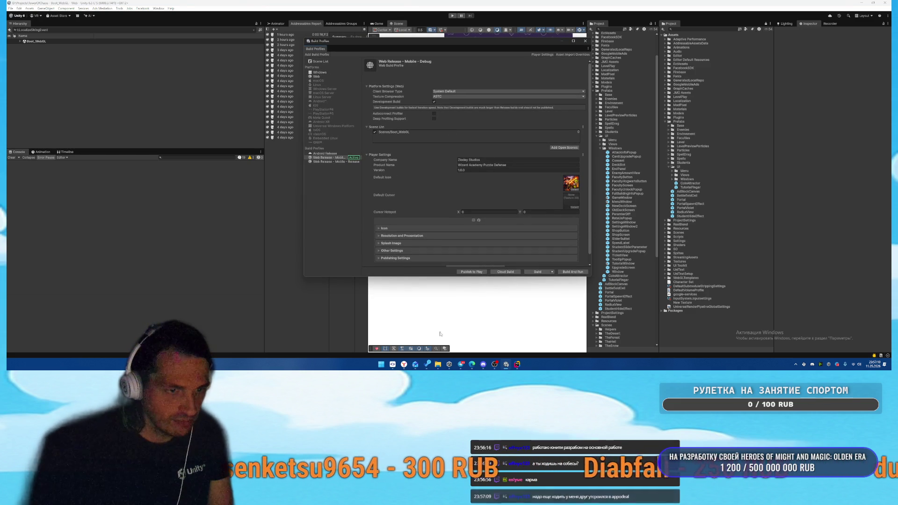
key("alt+Tab")
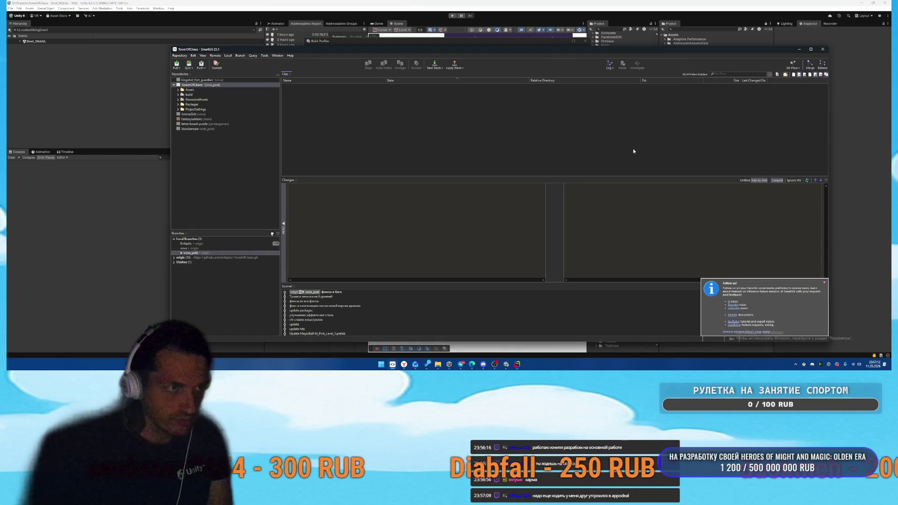
key("alt+Tab")
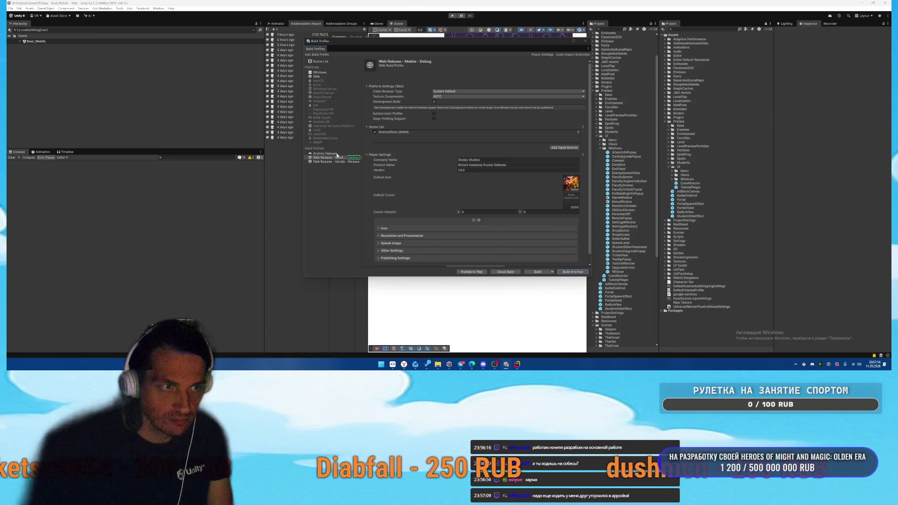
key("ctrl+b")
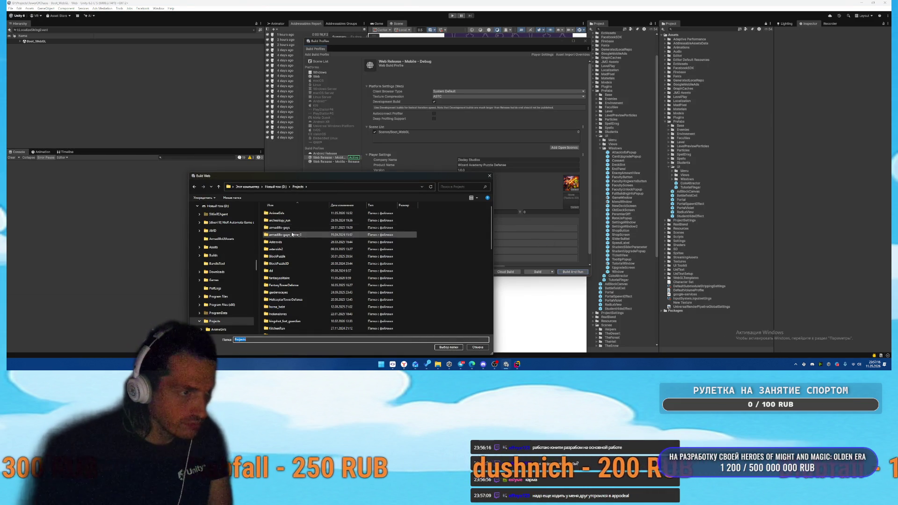
- Run the Web build with D:\Builds\WizardMerge2 as the output folder
key("Escape")
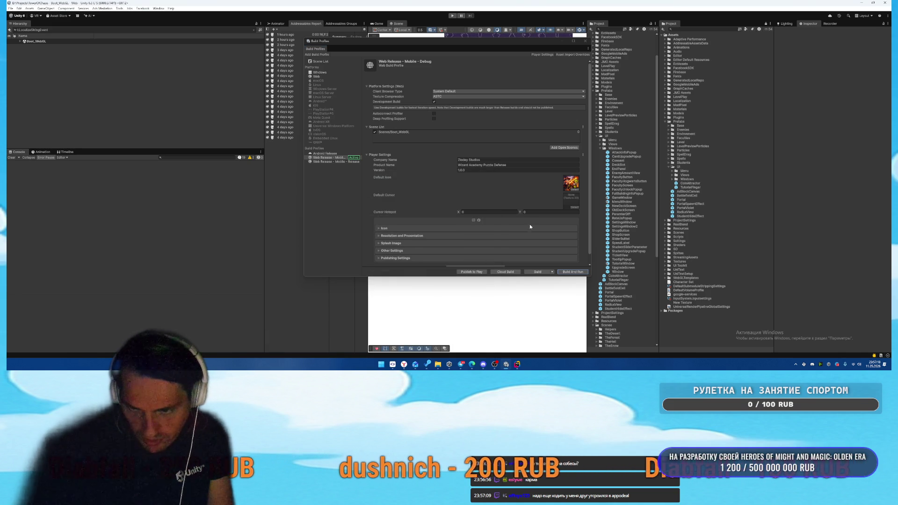
left_click(552, 272)
left_click(541, 278)
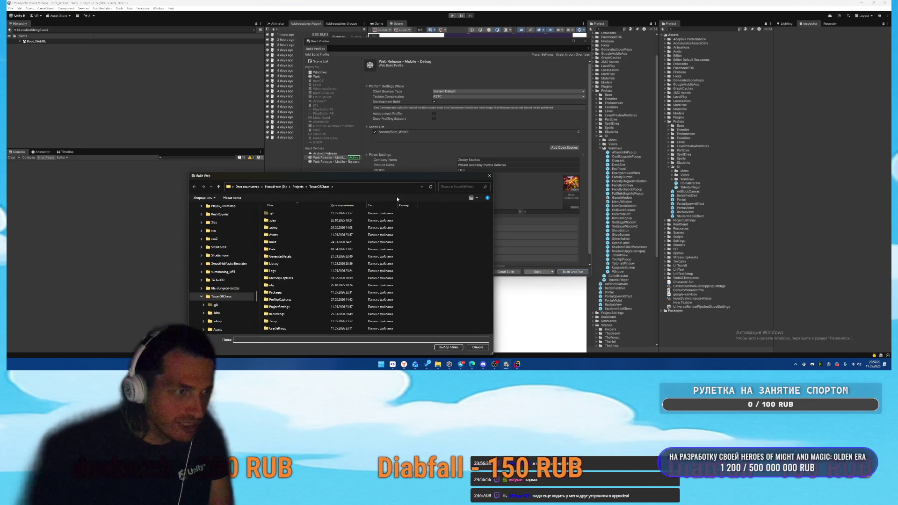
left_click(275, 187)
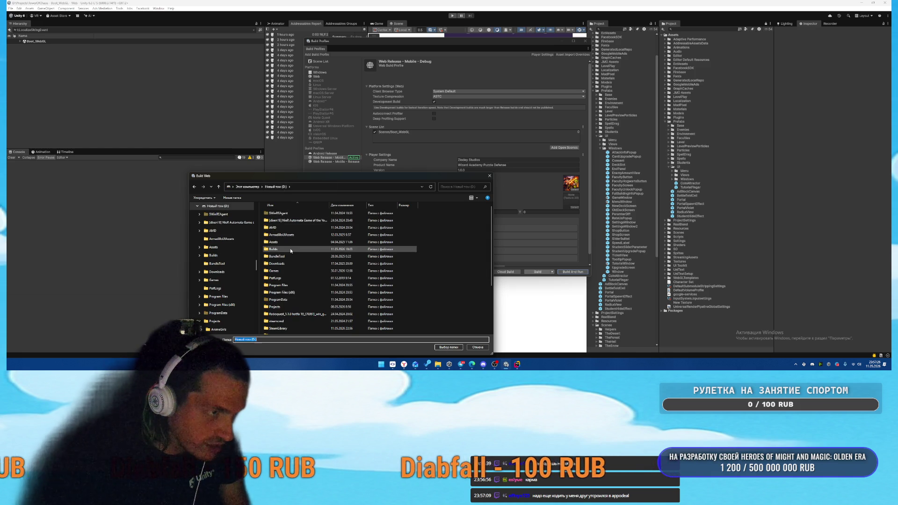
double_click(273, 249)
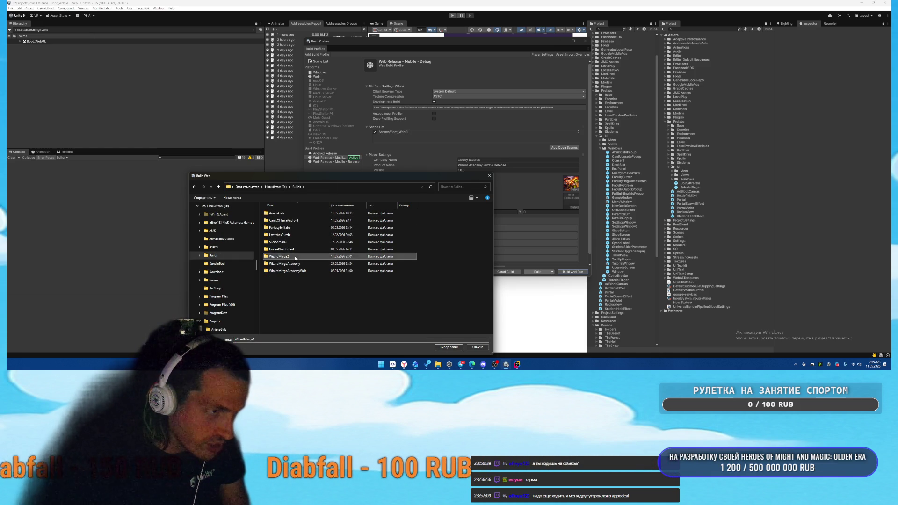
double_click(281, 257)
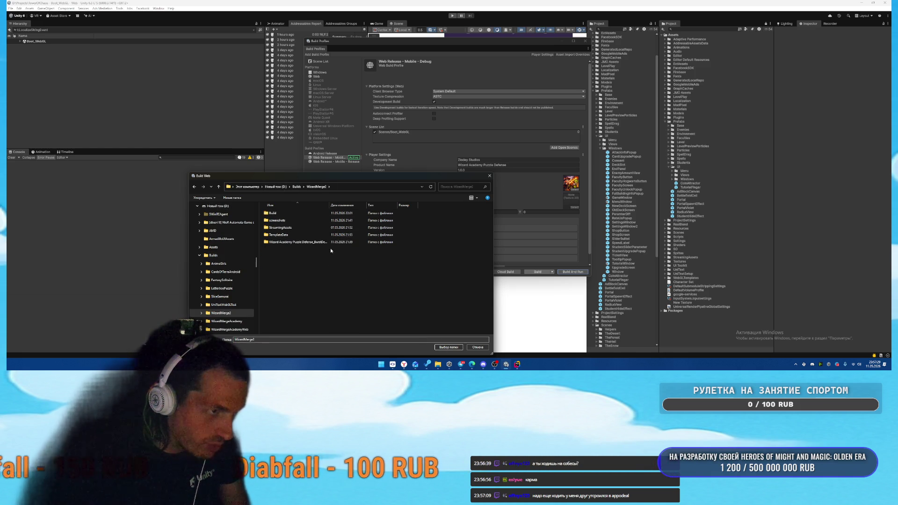
left_click(449, 347)
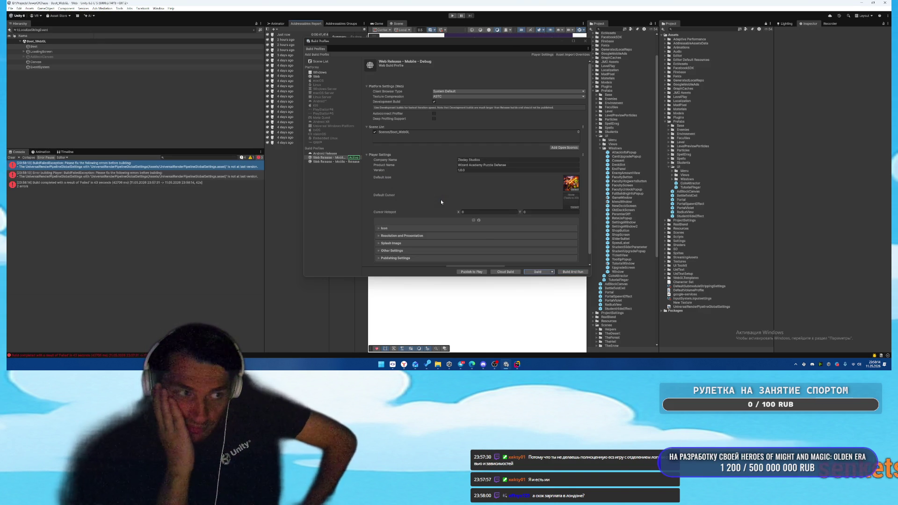
- Read the build errors, delete the UniversalRenderPipelineGlobalSettings asset, and clear the Console
left_click(136, 175)
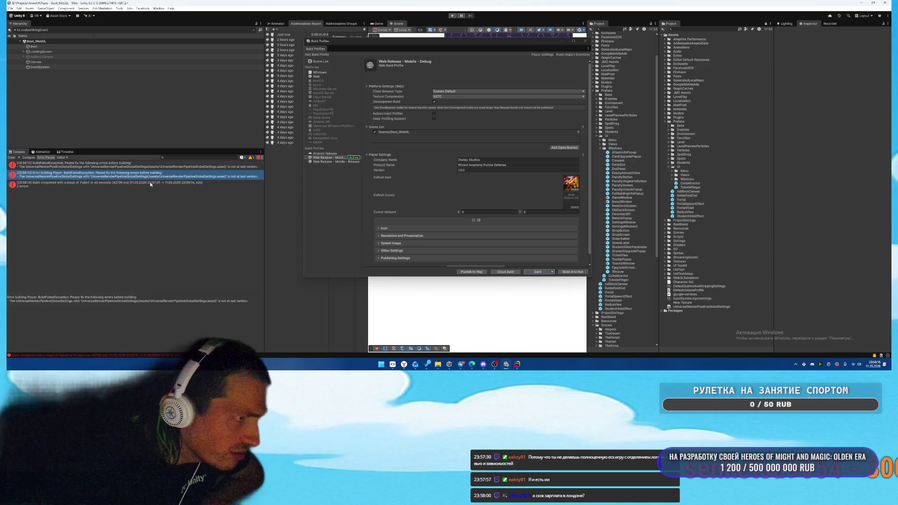
left_click(136, 186)
left_click(109, 177)
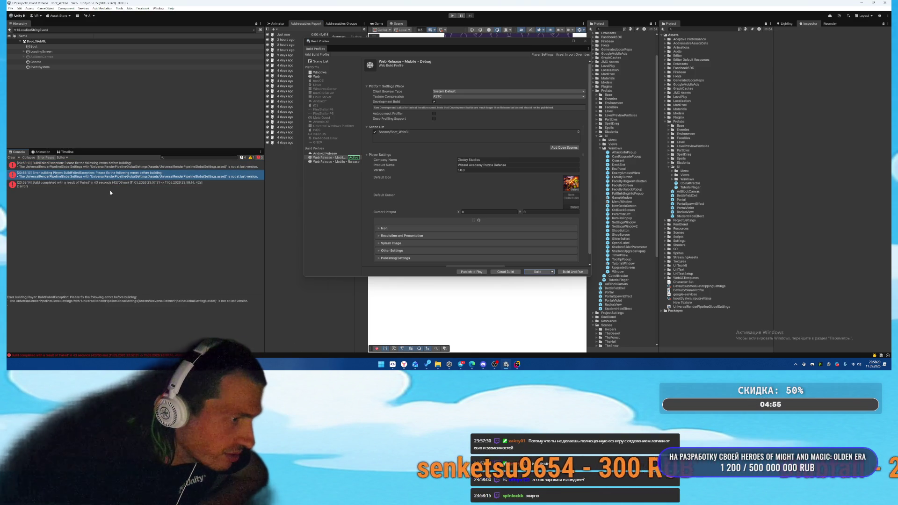
left_click(695, 308)
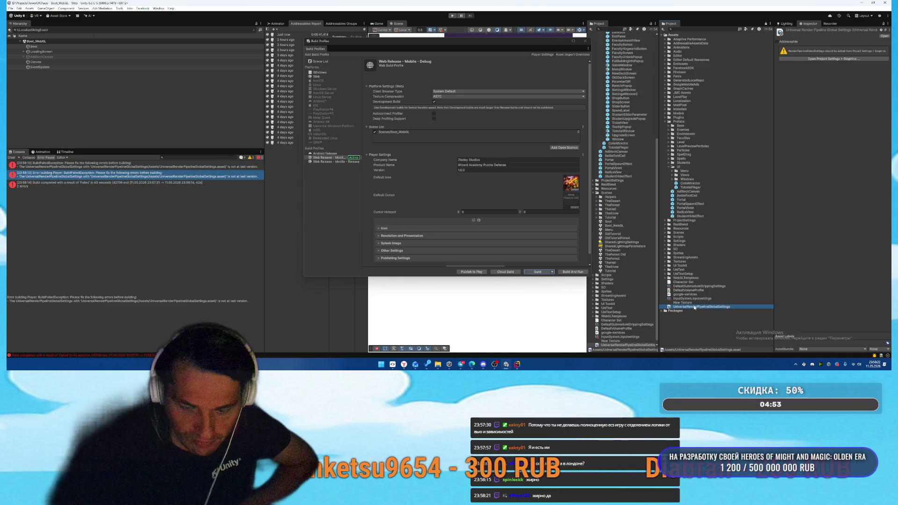
key("Delete")
left_click(459, 191)
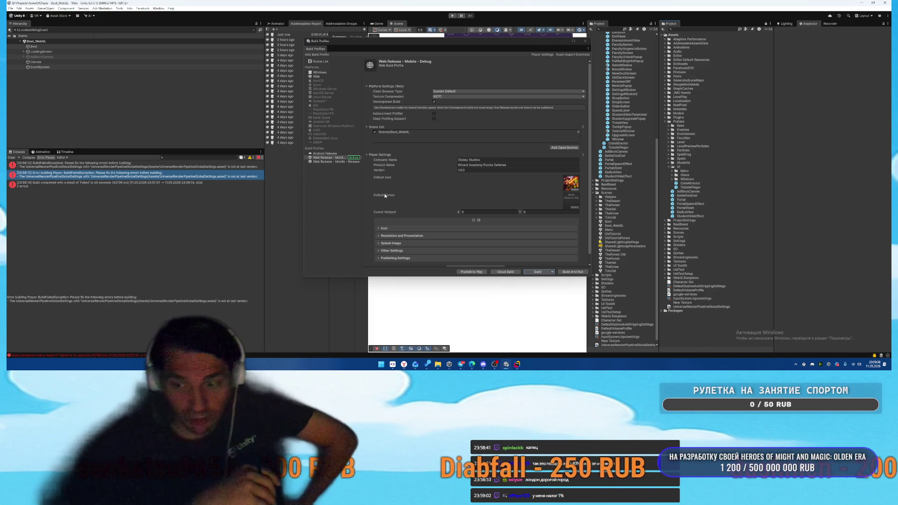
left_click(8, 184)
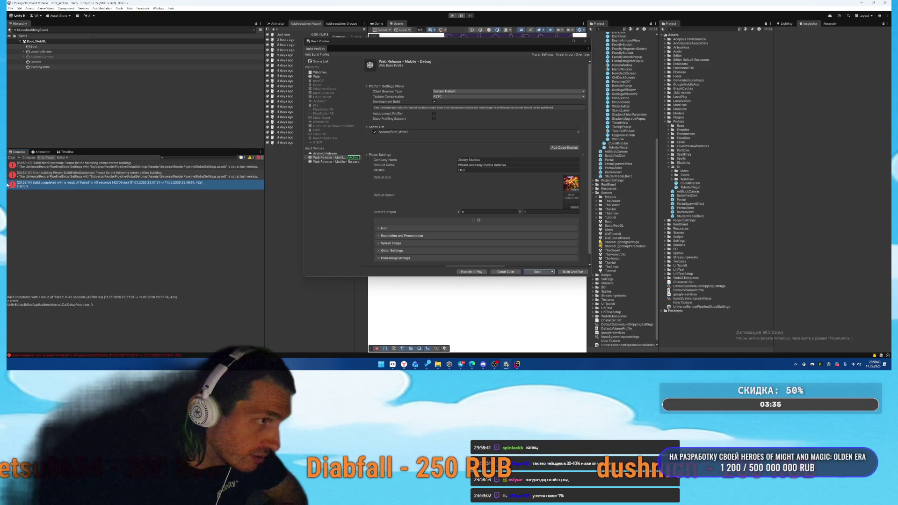
left_click(11, 158)
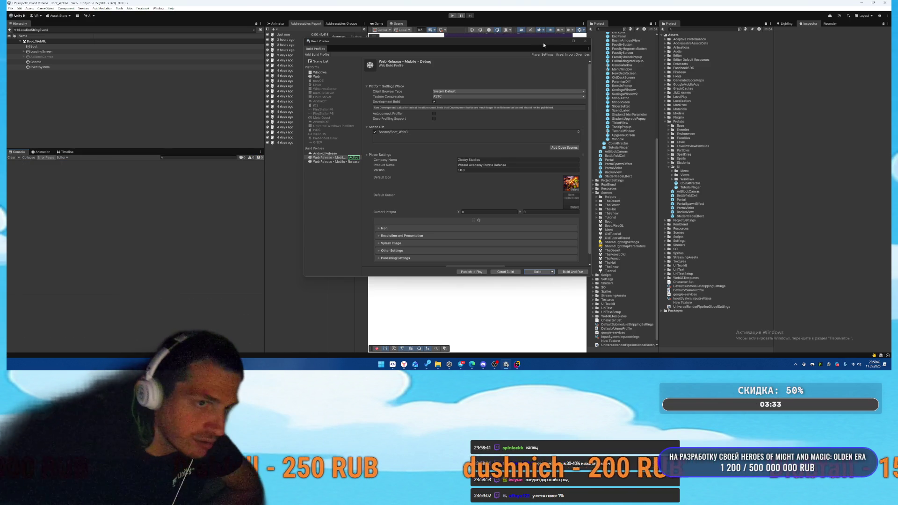
- Close Build Profiles and briefly open then close the Localization Scene Controls window
left_click(584, 43)
left_click(158, 9)
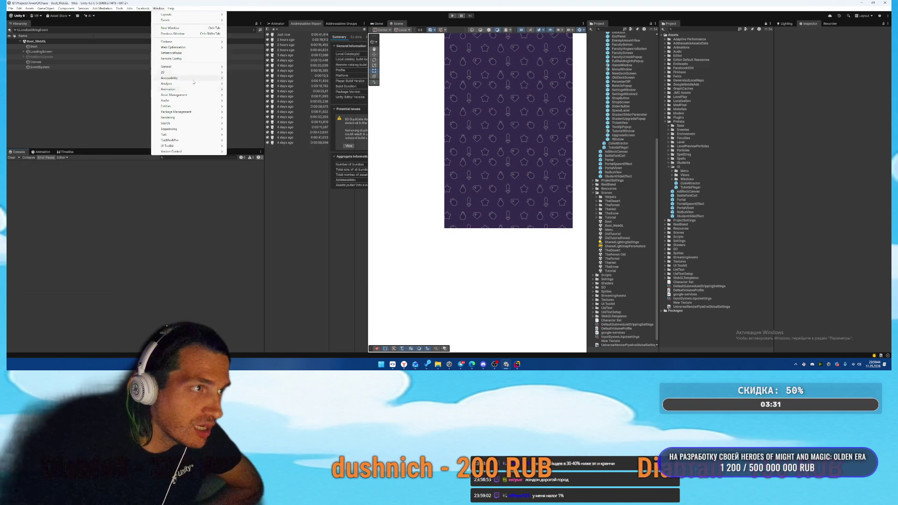
mouse_move(194, 94)
left_click(253, 96)
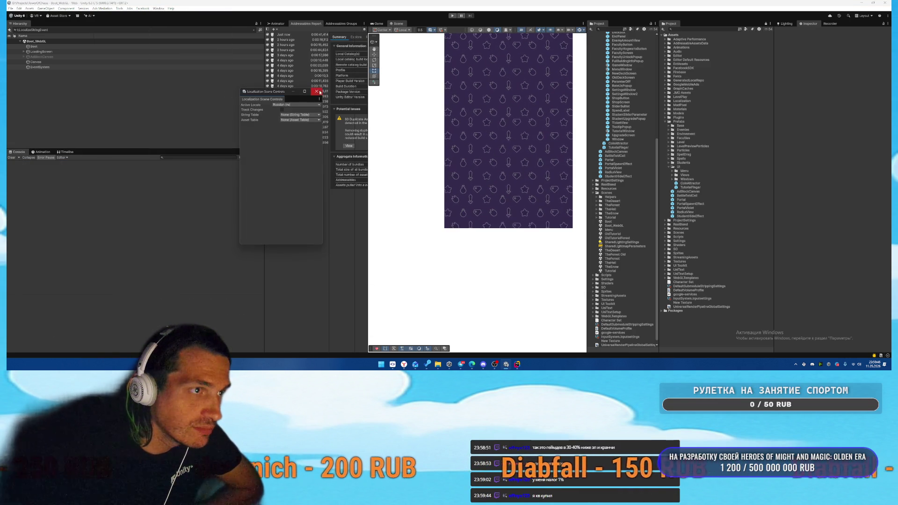
left_click(315, 92)
- Open Addressables Groups and run a New Build with the Default Build Script
left_click(158, 9)
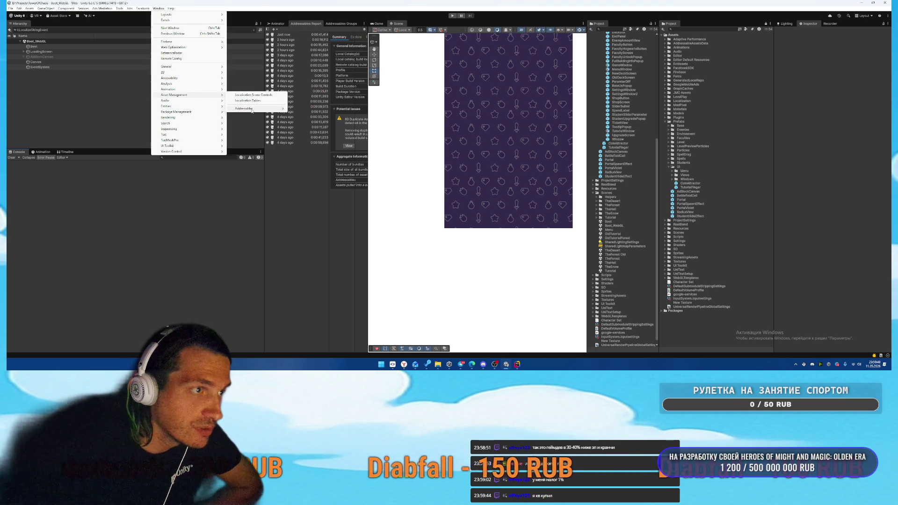
mouse_move(255, 109)
left_click(312, 108)
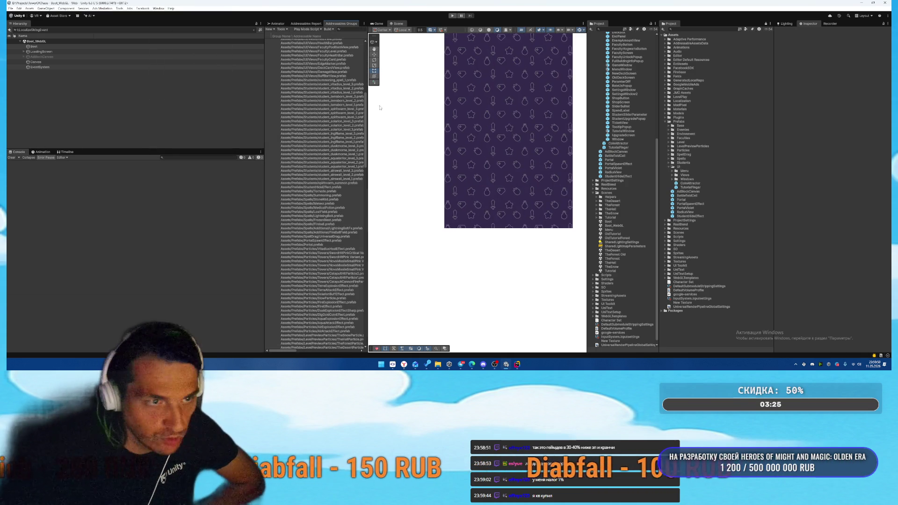
left_click_drag(367, 52, 455, 50)
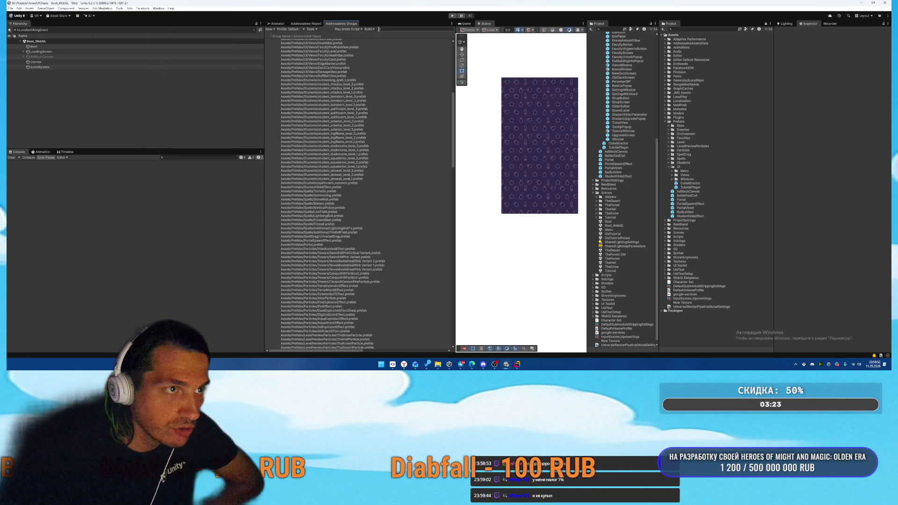
left_click(369, 29)
mouse_move(402, 35)
left_click(440, 37)
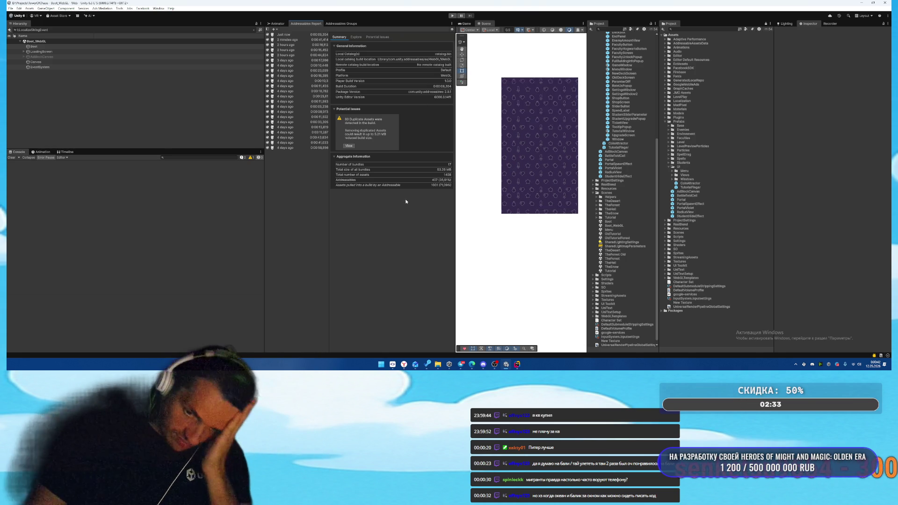
- Clear the Console and go to the File menu to start the Web build
left_click(11, 157)
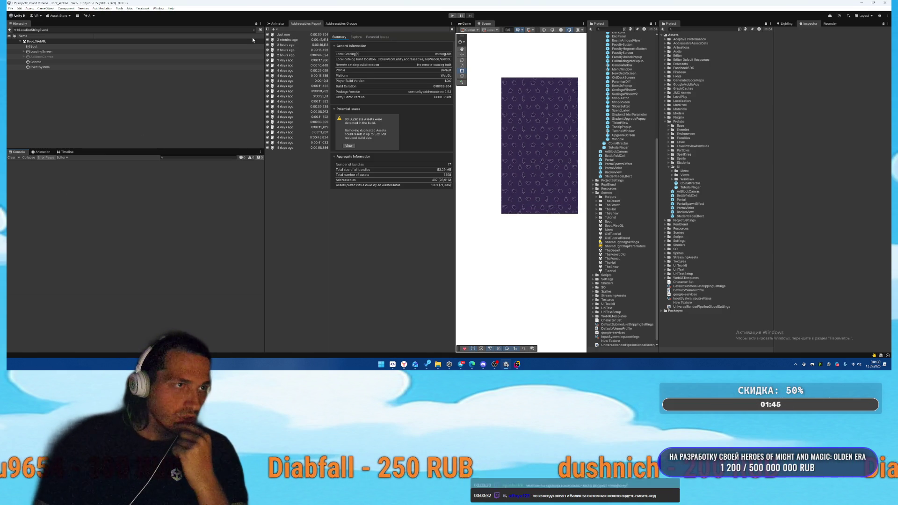
left_click(10, 8)
- Start the Web build with Builds\WizardMerge2 as the output folder
left_click(33, 64)
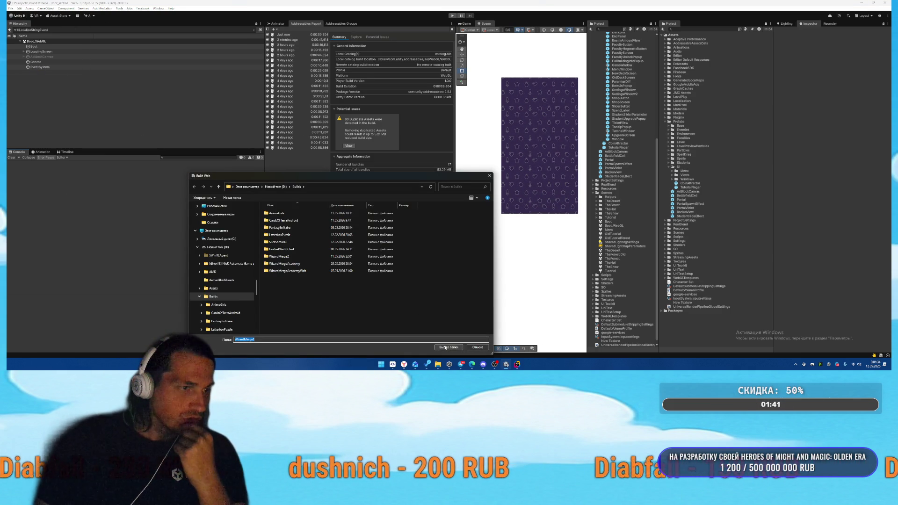
left_click(444, 348)
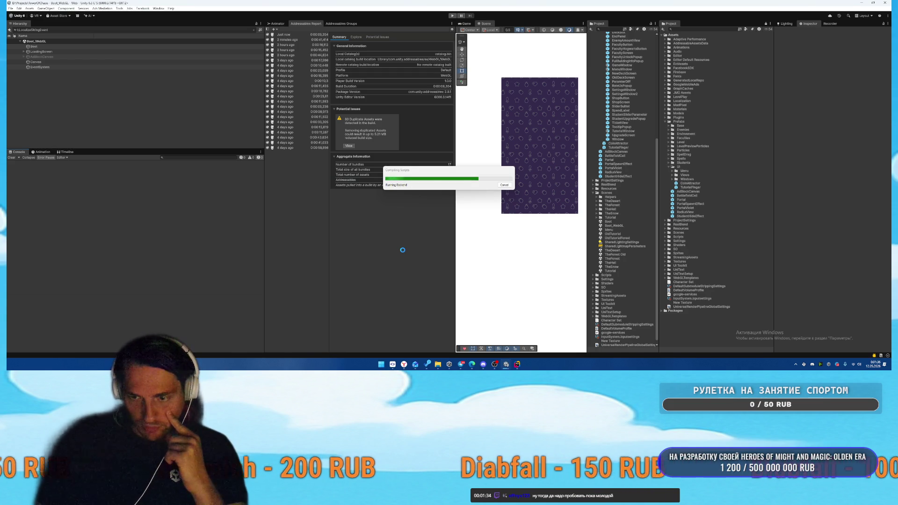